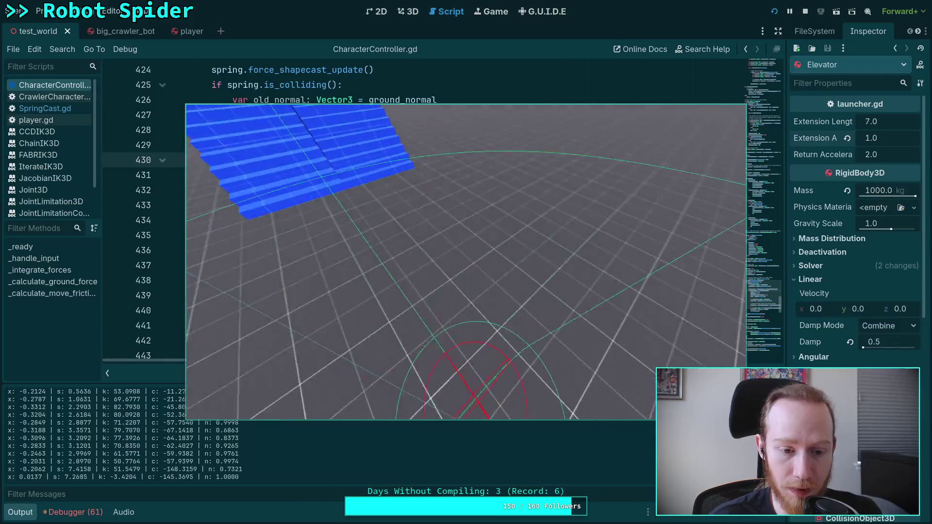
Step: Scroll up the Output log and mark the odd spring reading
scroll(159, 447, up, 5)
scroll(159, 447, up, 2)
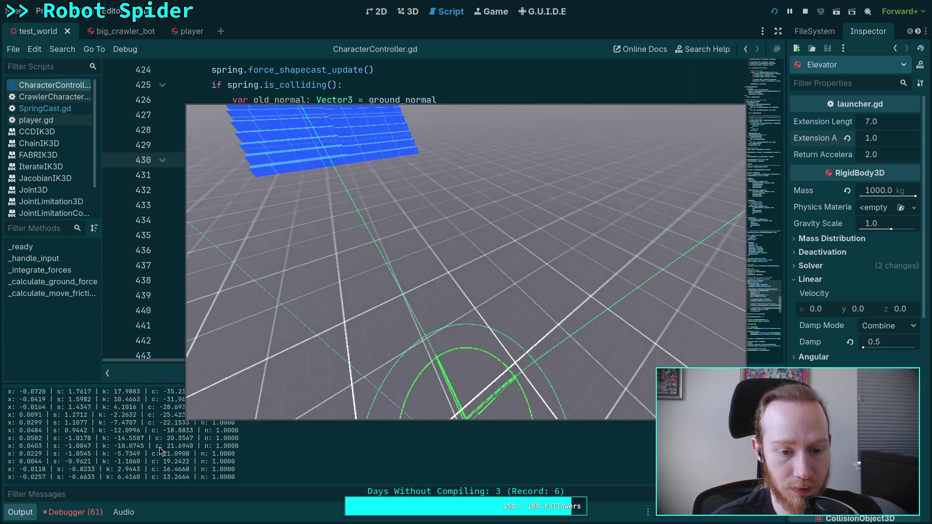
scroll(211, 462, up, 5)
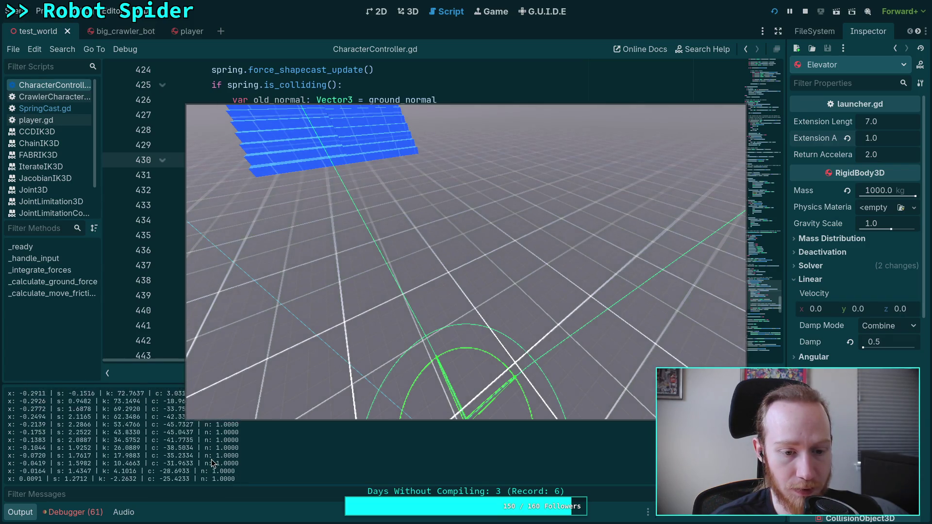
scroll(211, 462, up, 1)
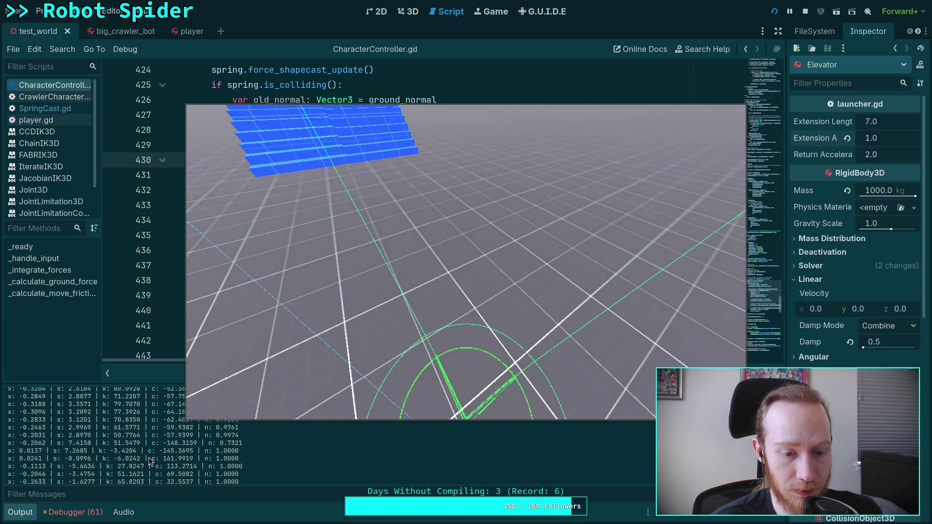
drag(117, 459, 189, 459)
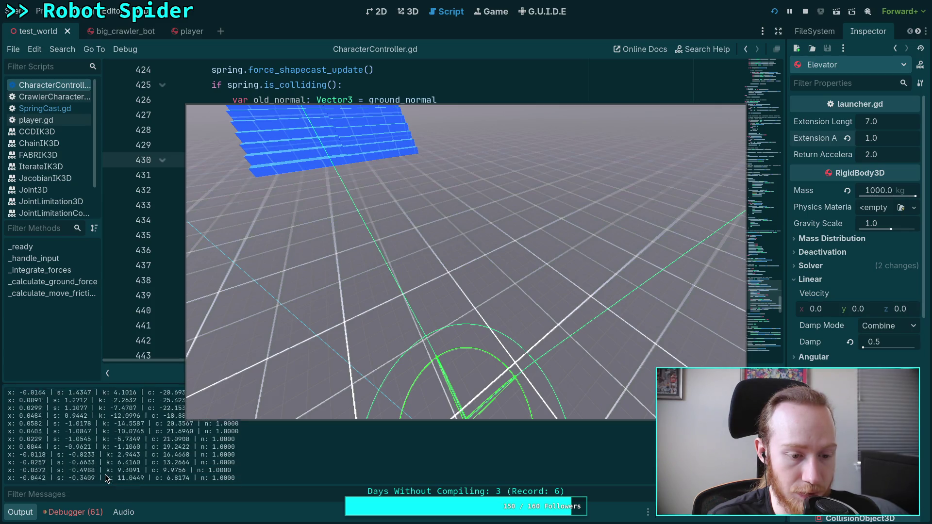
Step: Mark a run of spring readings, then clear the Output log
scroll(101, 478, up, 1)
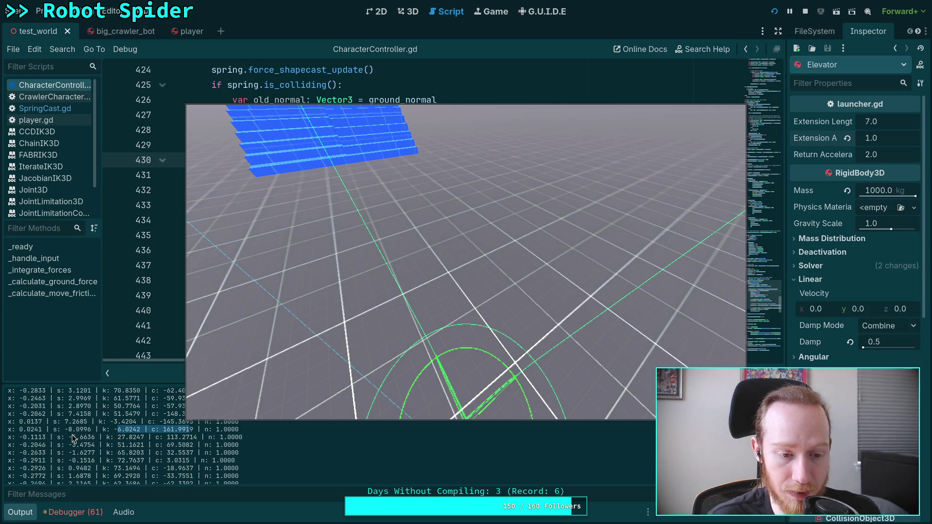
drag(68, 438, 95, 459)
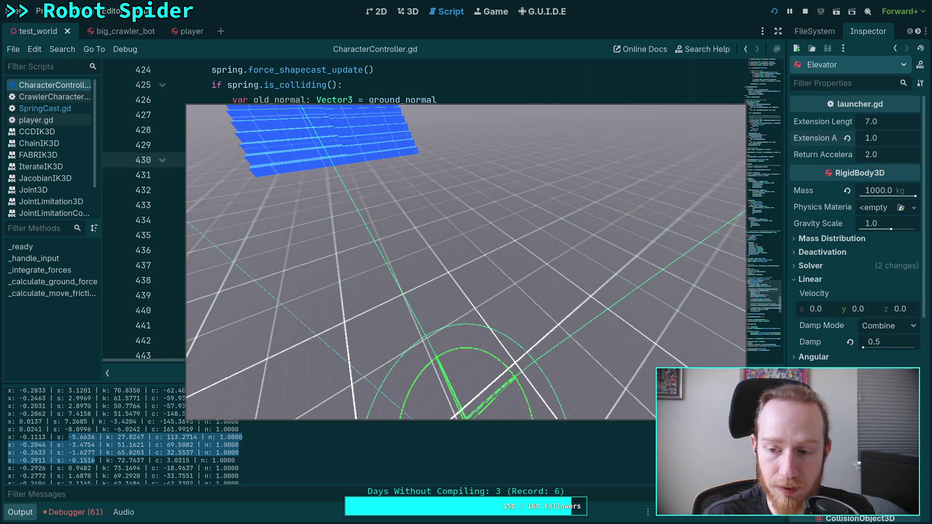
key(ctrl+shift+k)
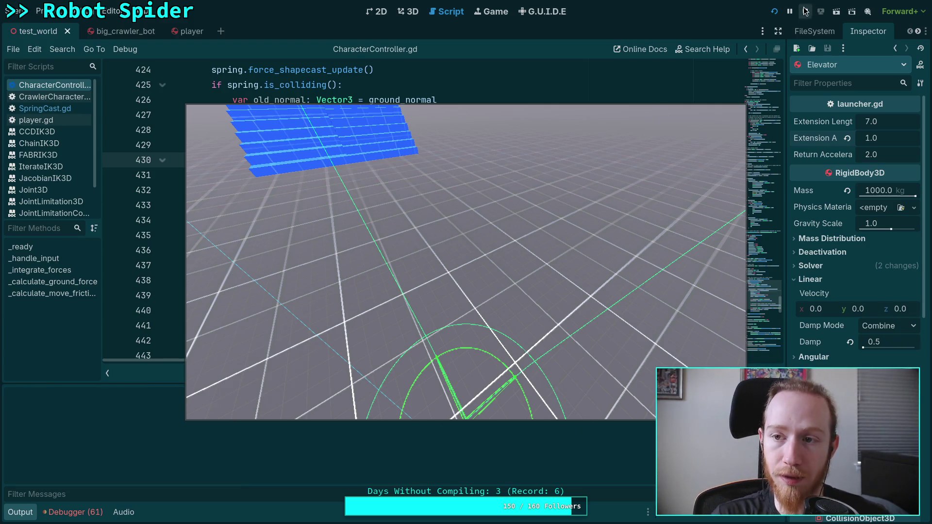
Step: Stop the game and prefix SpringCast.gd's debug print format with '%.4f | '
click(804, 10)
click(49, 108)
scroll(194, 194, down, 11)
click(221, 204)
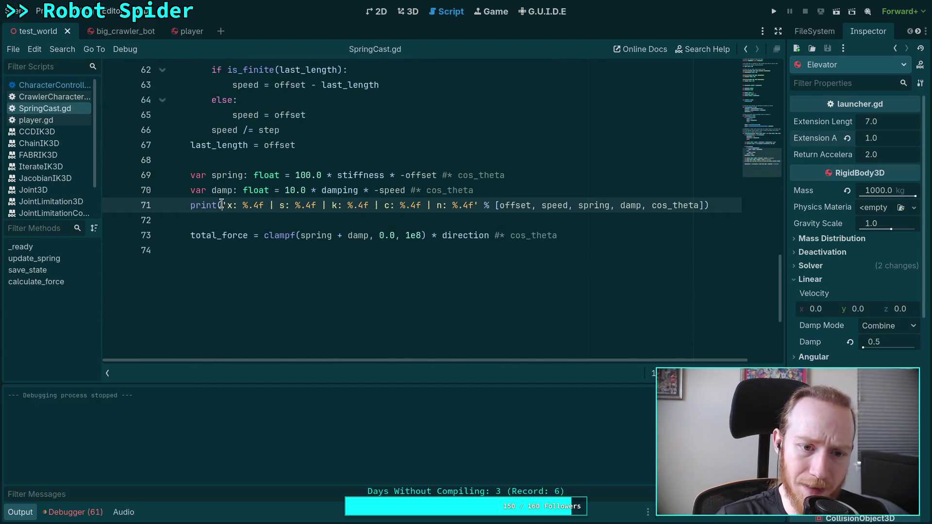
text($ | )
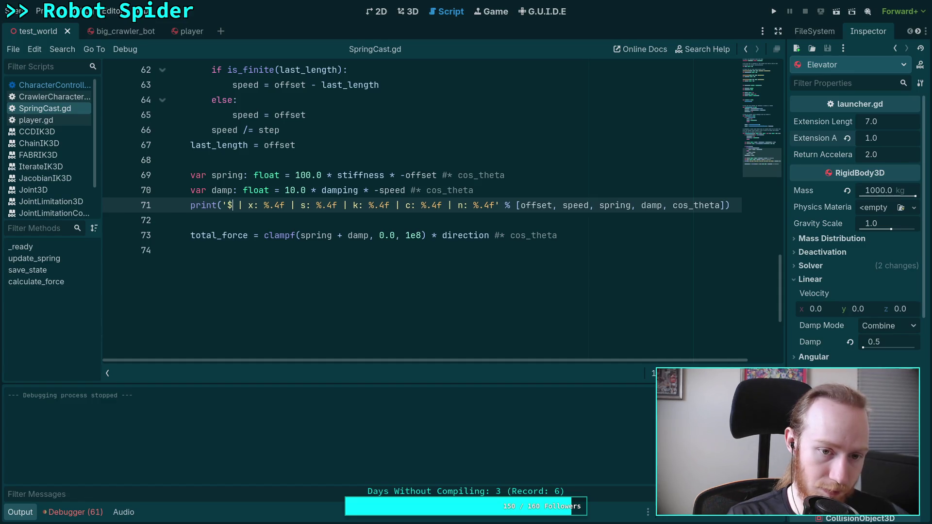
text(%d)
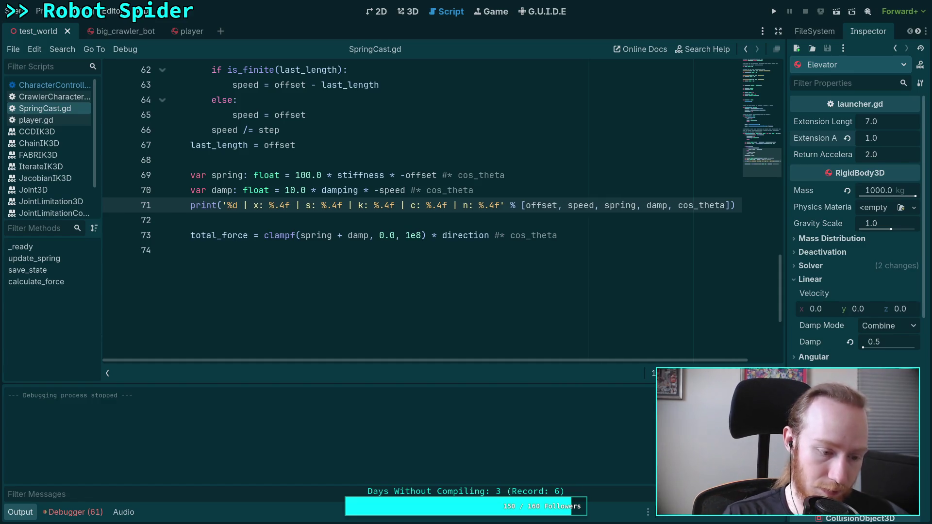
key(BackSpace)
text(,)
text(4f)
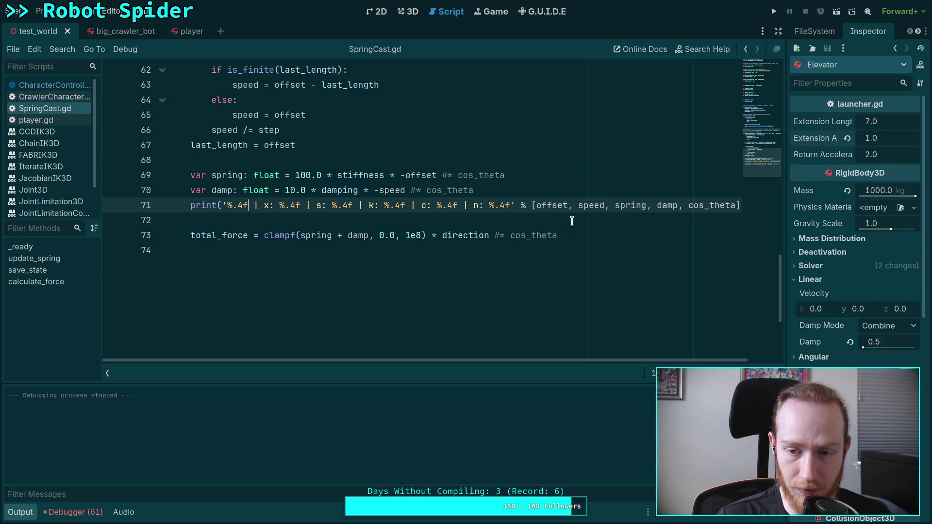
Step: Insert float(Time.get_ticks_msec()) divided by 100.0 as the print's first value
click(537, 206)
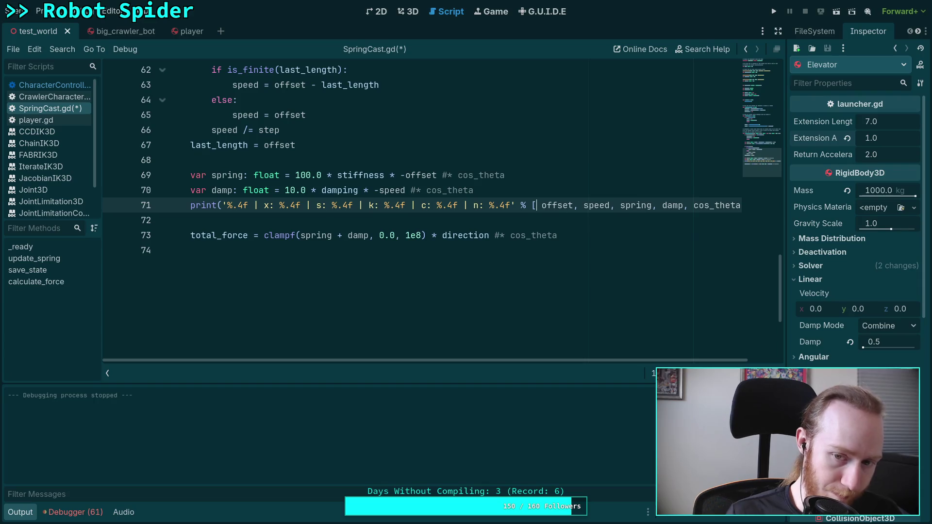
text((),)
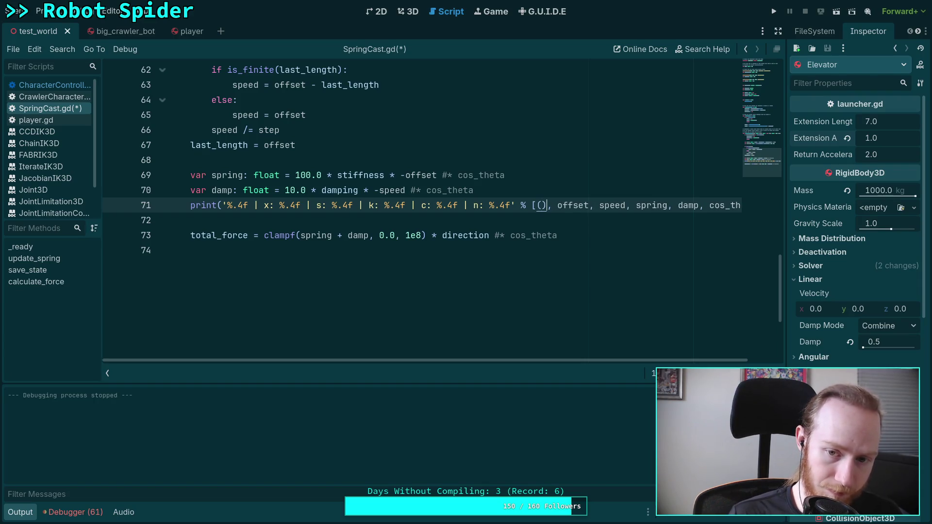
text(Tmi)
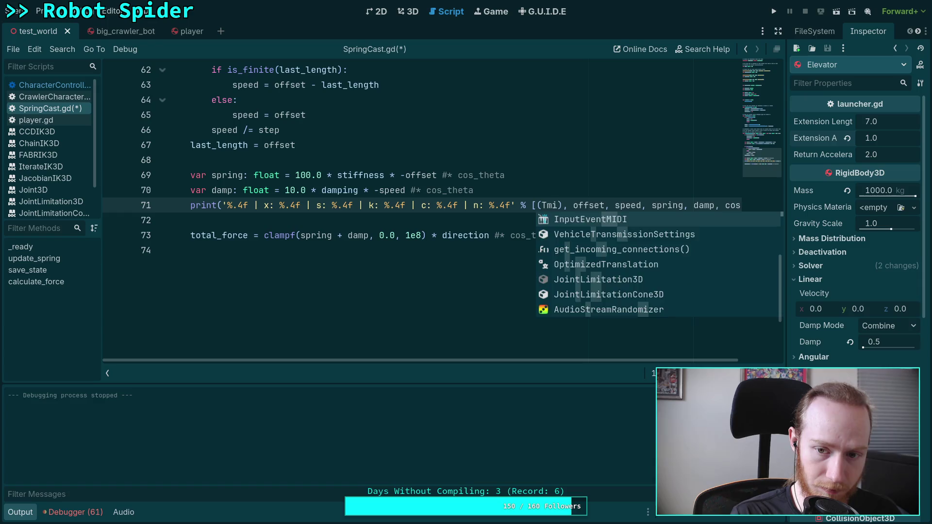
key(BackSpace)
key(BackSpace)
text(float()
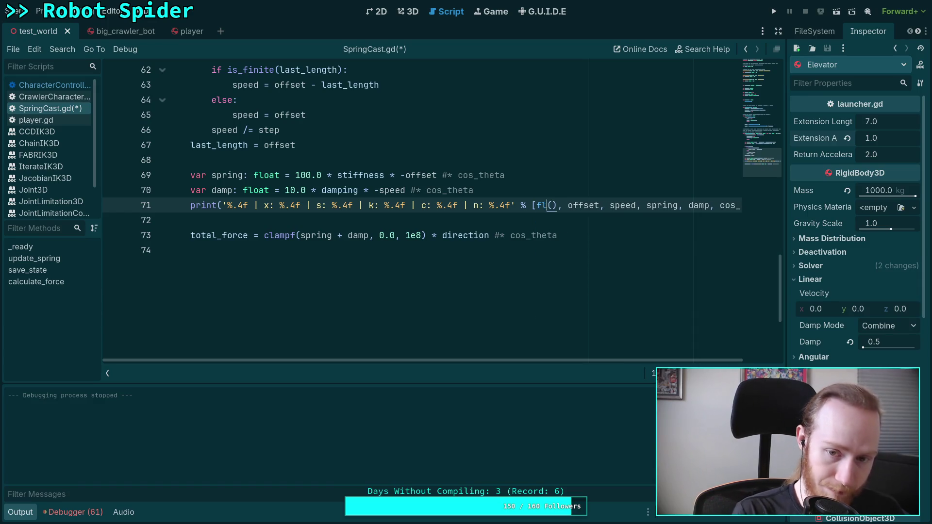
key(Right)
text(H)
key(BackSpace)
text(Time.)
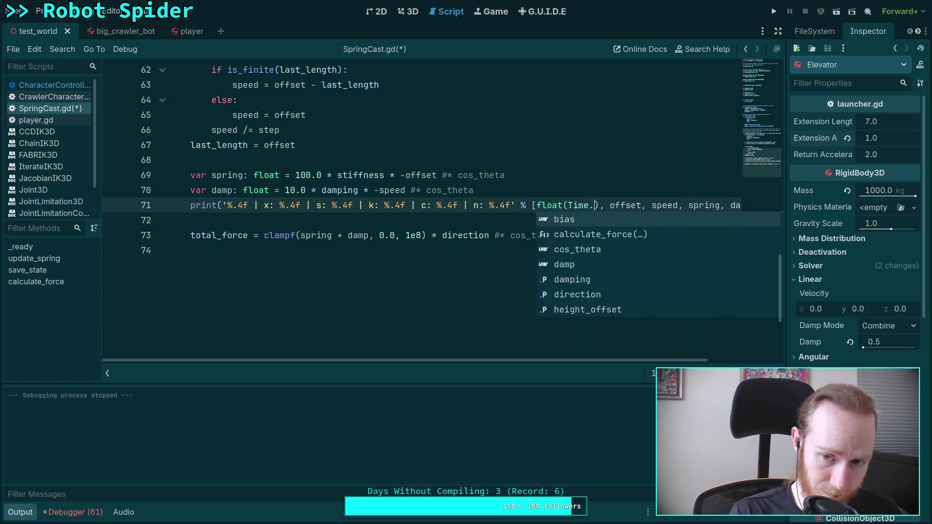
text(get_t)
key(Return)
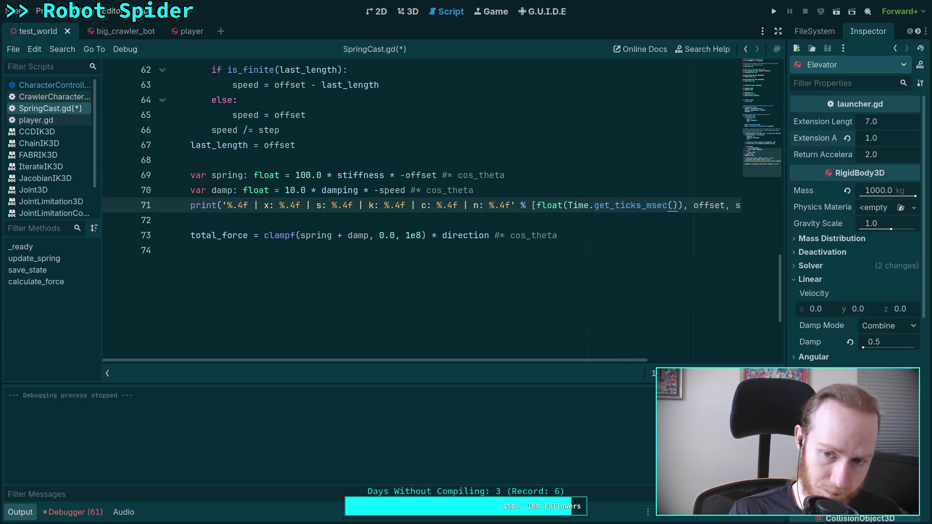
key(Right)
text(/ 100.0)
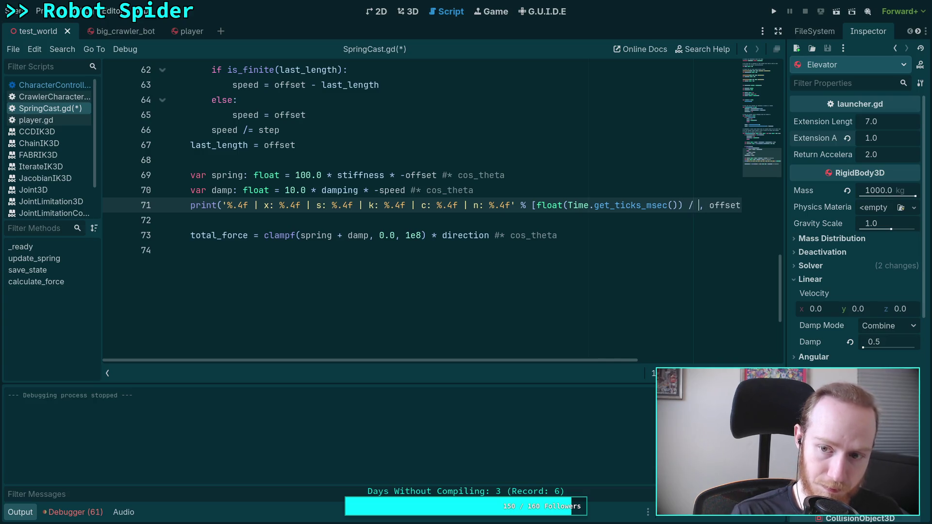
Step: Save the script, correct the divisor to 1000.0, and rerun the game
key(ctrl+s)
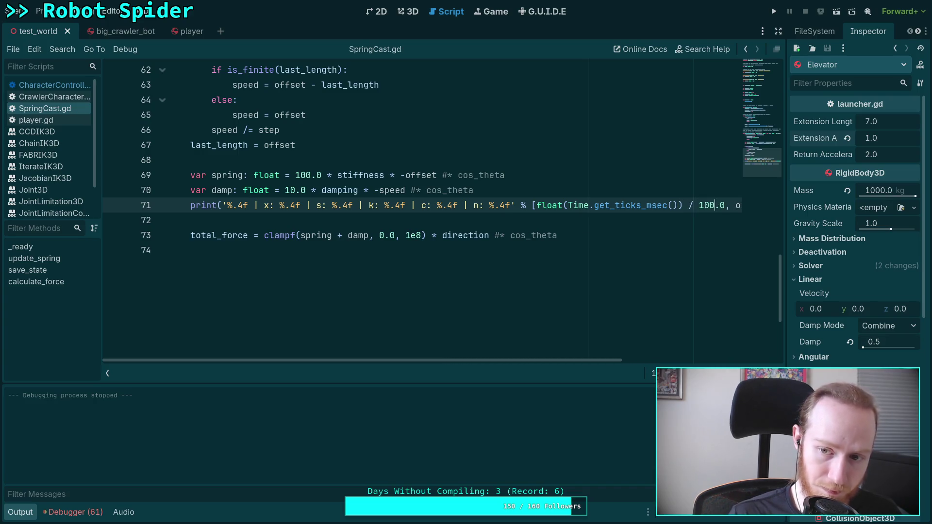
key(Left)
key(Left)
text(0)
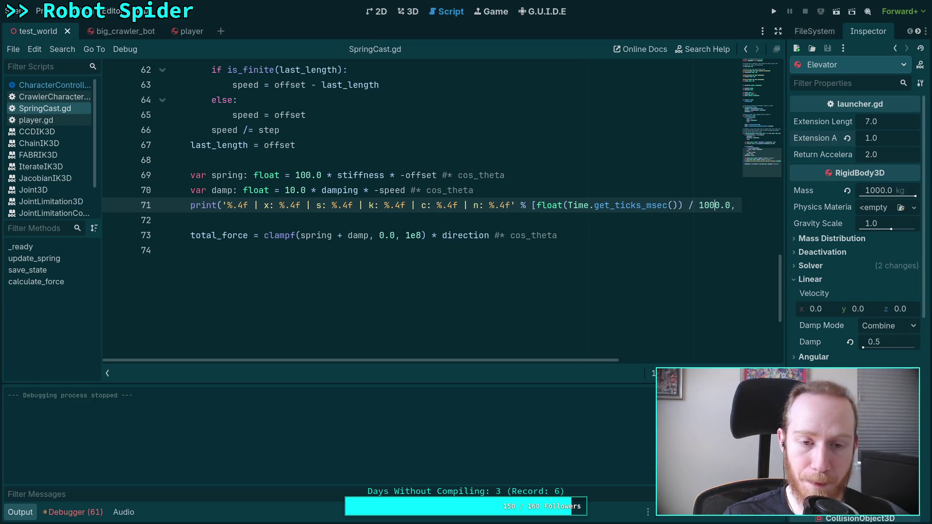
click(773, 11)
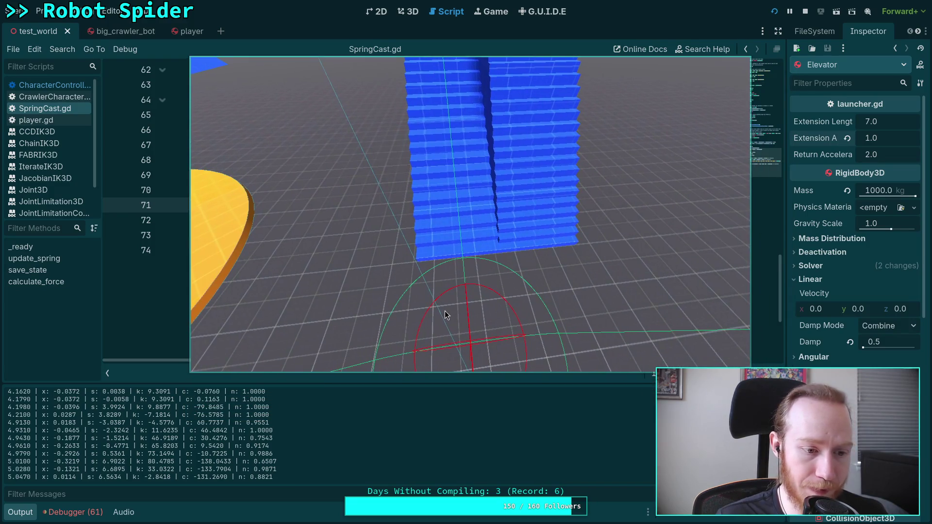
key(Escape)
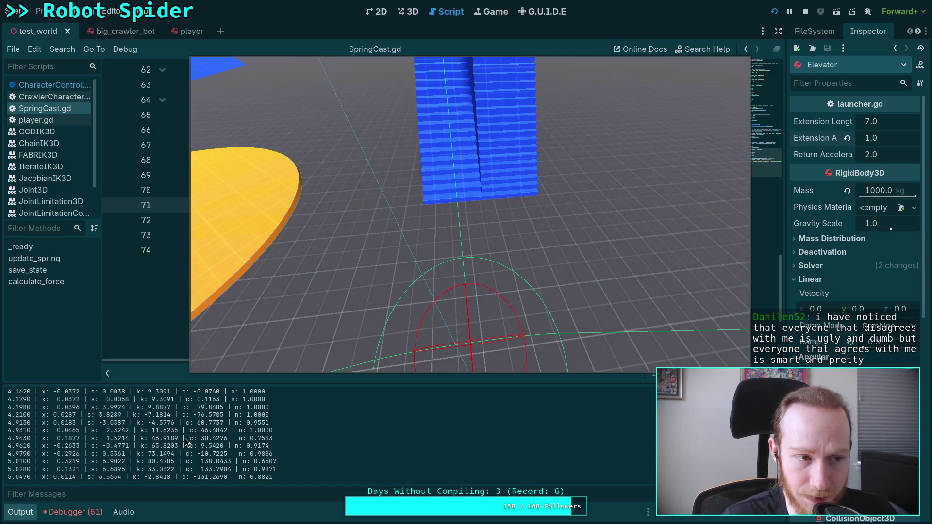
scroll(185, 438, up, 1)
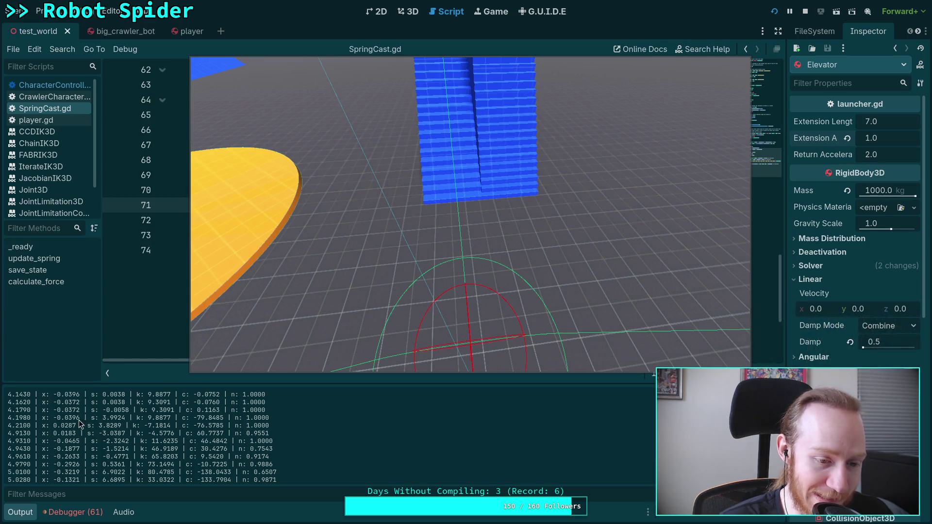
scroll(139, 433, up, 2)
scroll(139, 433, up, 2)
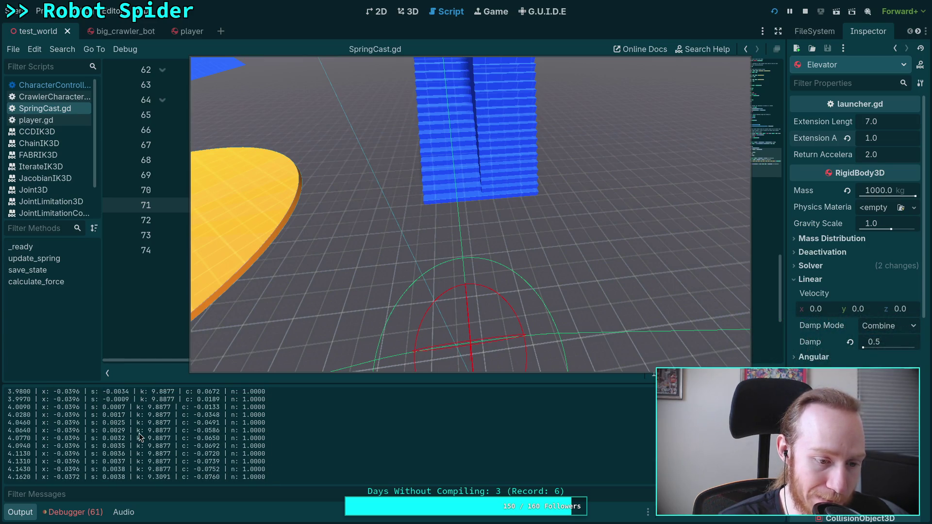
scroll(48, 432, down, 2)
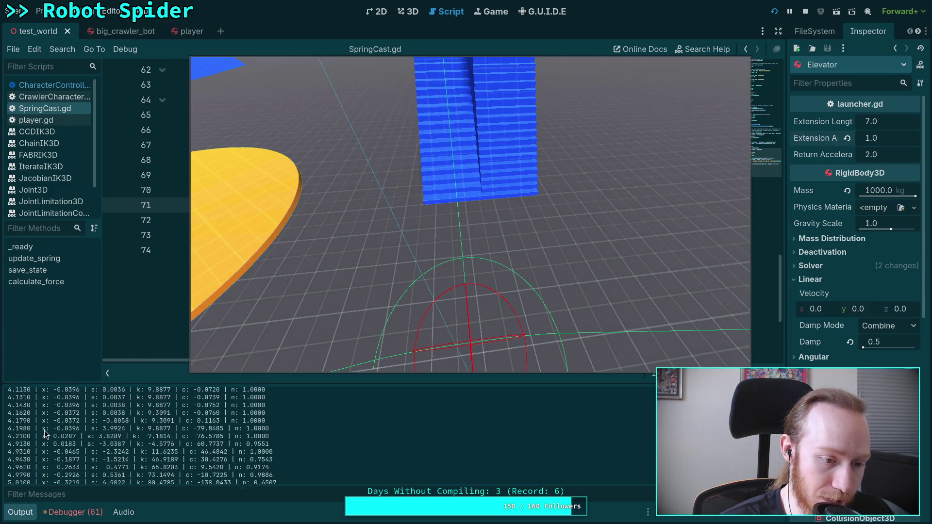
scroll(45, 433, up, 12)
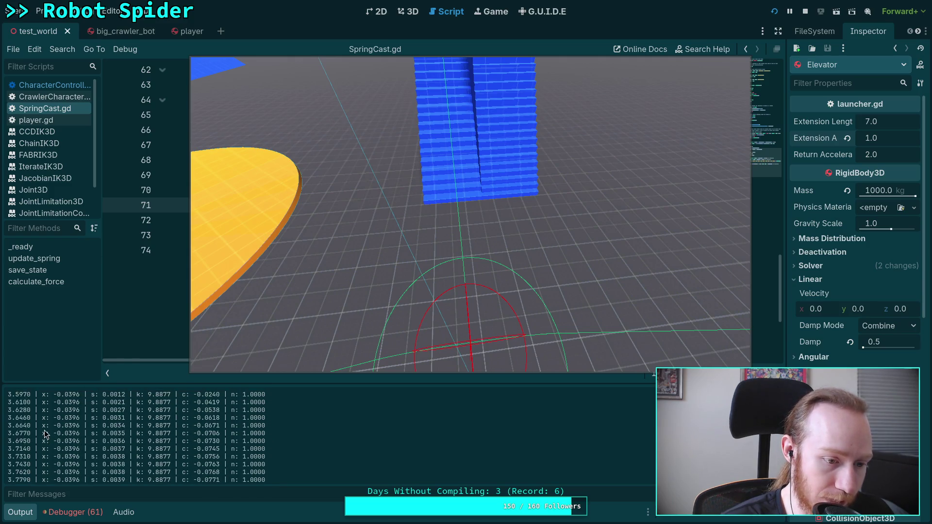
scroll(44, 433, up, 14)
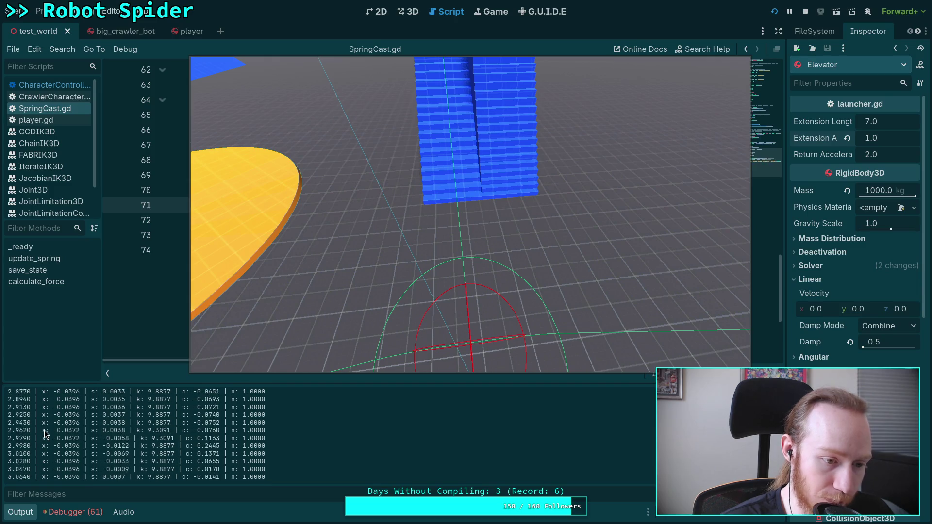
scroll(44, 433, up, 18)
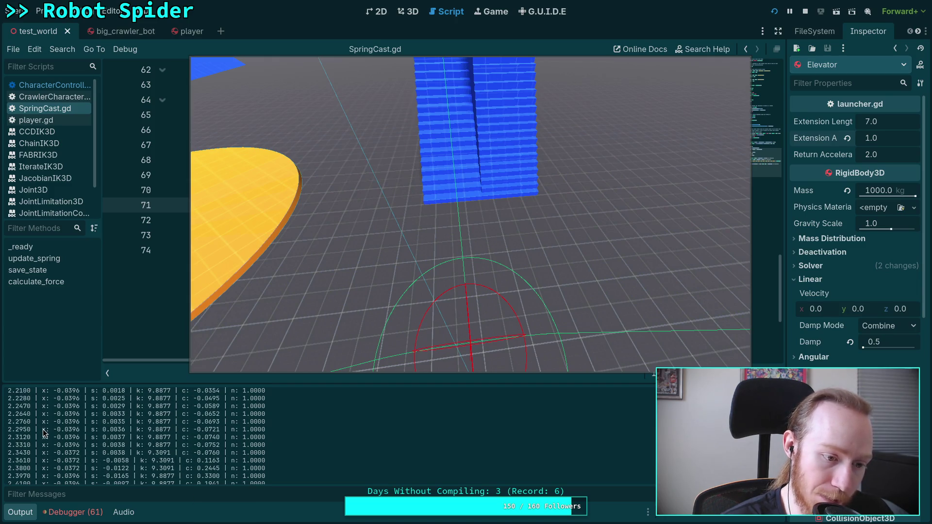
scroll(45, 433, up, 3)
scroll(45, 433, down, 11)
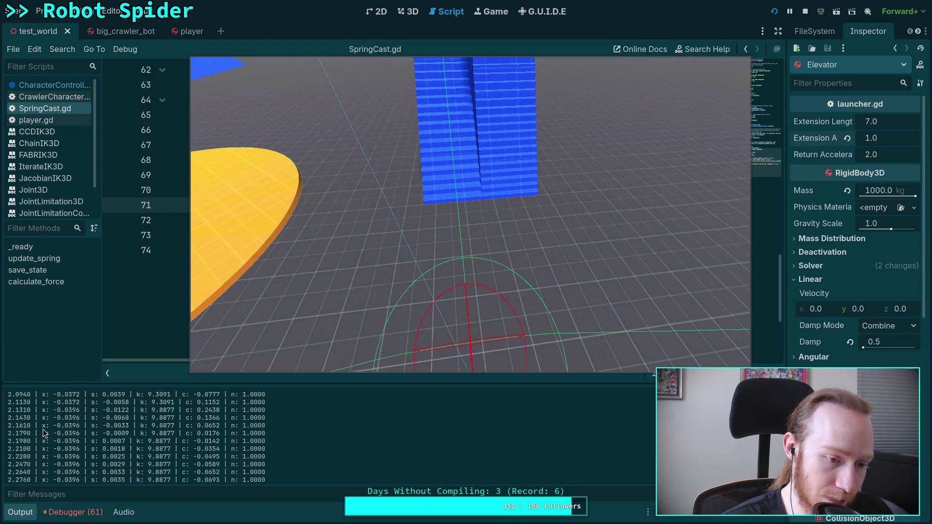
scroll(28, 439, down, 10)
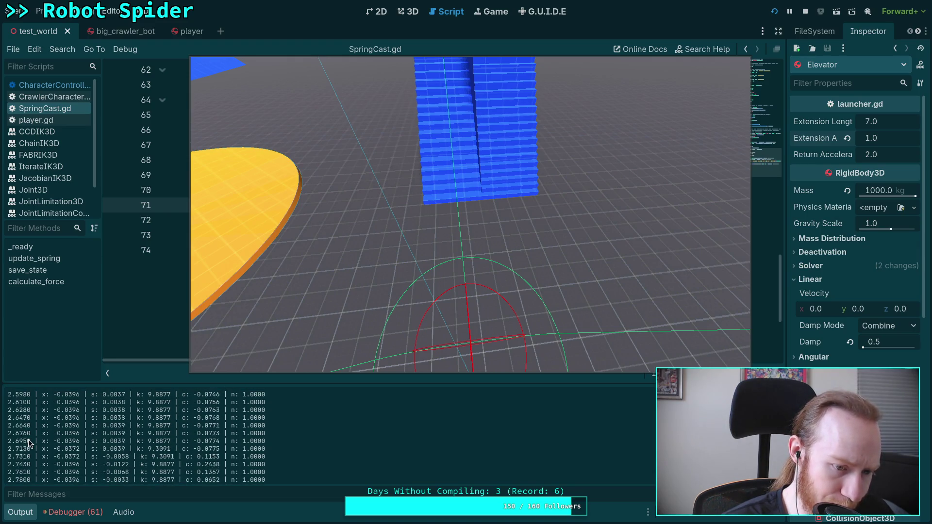
scroll(115, 442, down, 8)
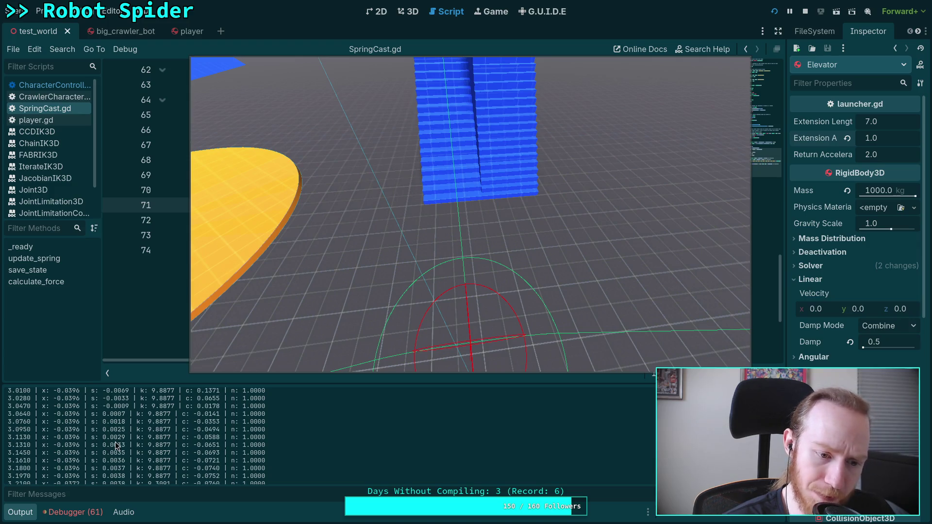
scroll(124, 438, down, 7)
scroll(124, 439, down, 7)
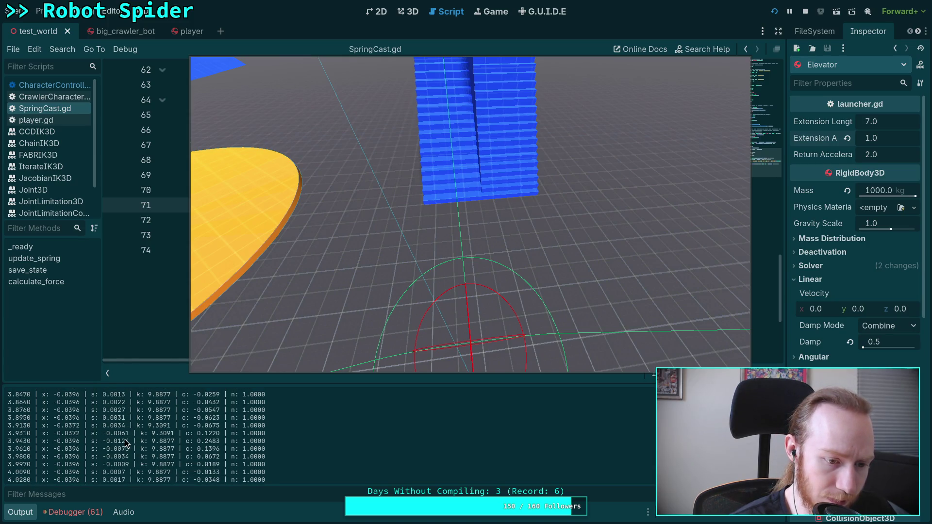
scroll(124, 439, up, 3)
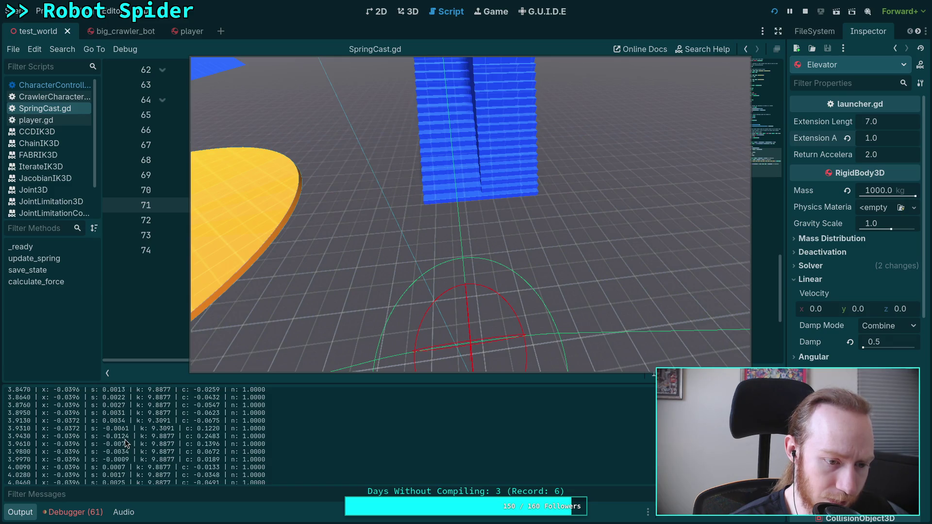
scroll(124, 438, up, 7)
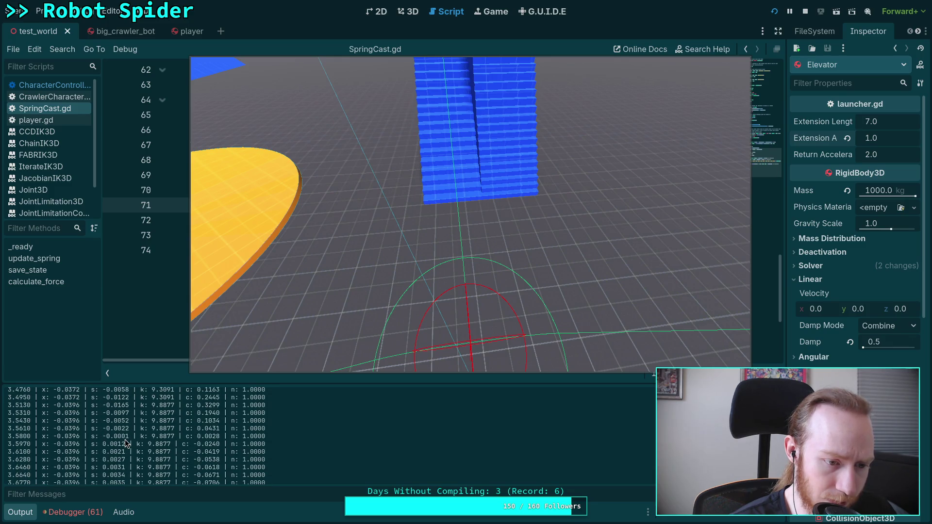
scroll(125, 442, down, 4)
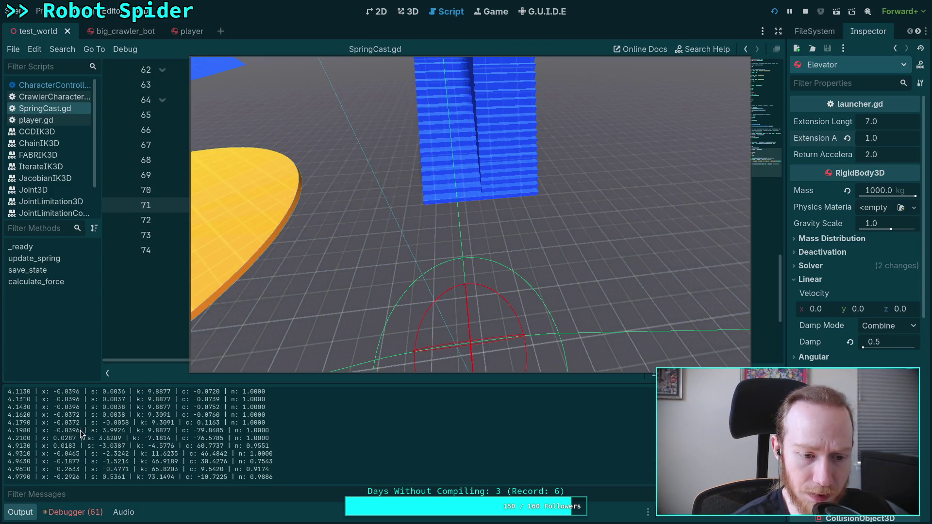
drag(80, 430, 166, 431)
double_click(22, 431)
drag(26, 431, 152, 432)
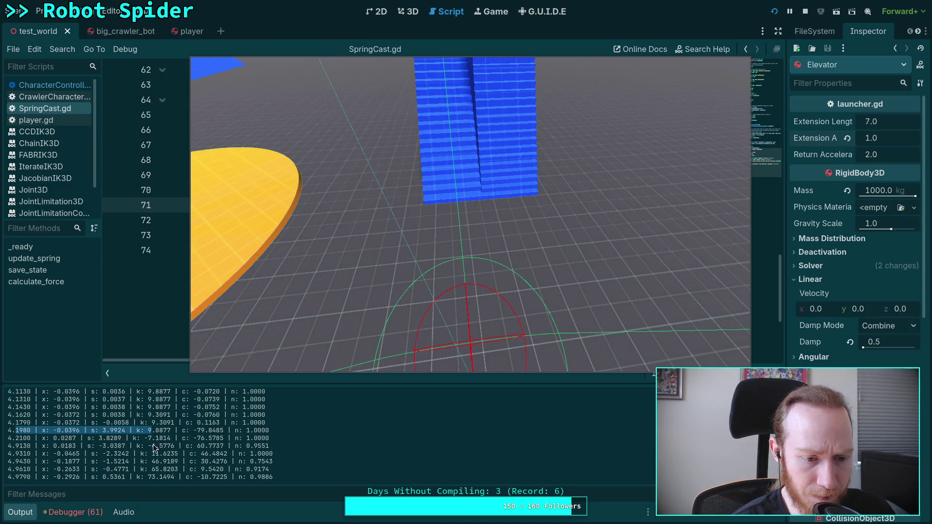
drag(13, 448, 32, 447)
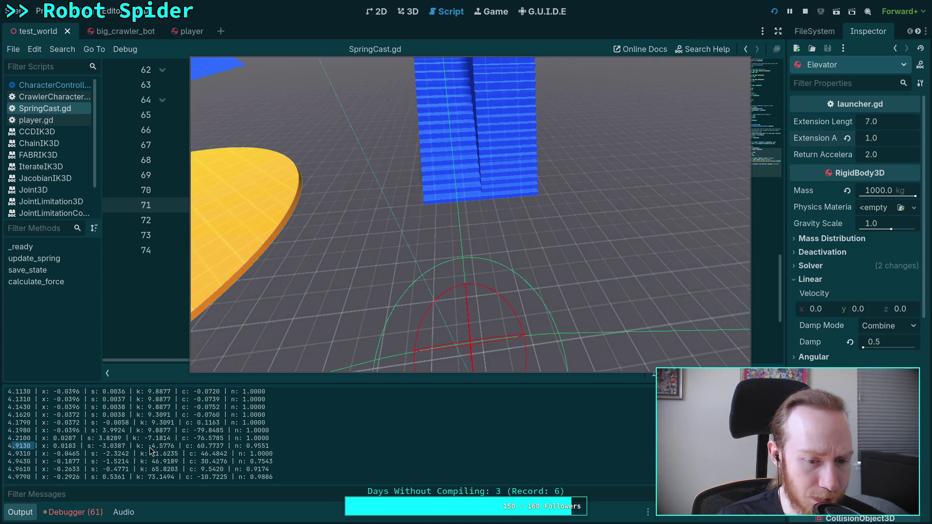
drag(99, 446, 177, 446)
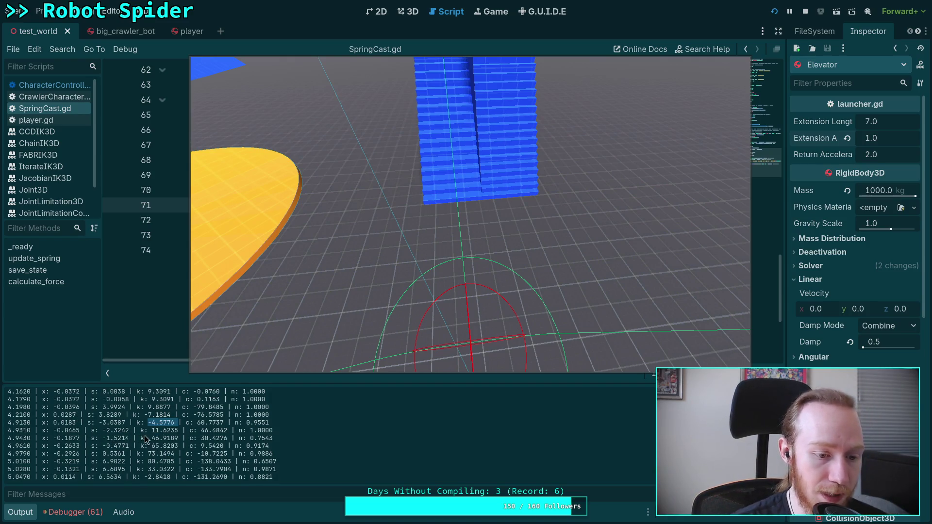
double_click(65, 432)
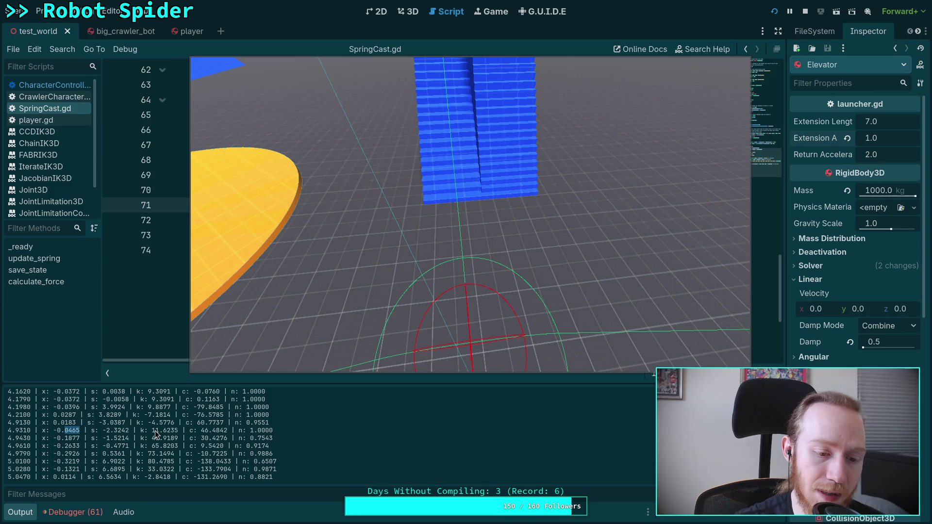
drag(148, 431, 182, 431)
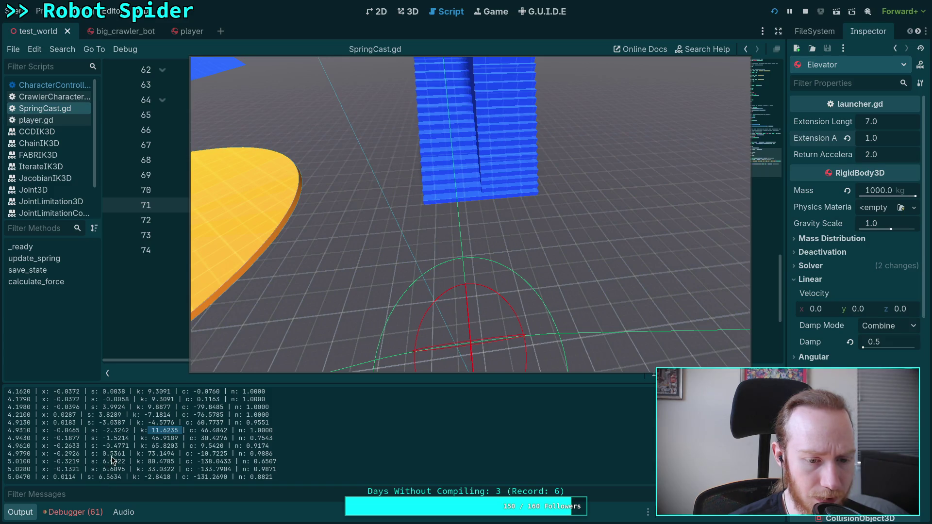
Step: Highlight the s, k and c values on log rows 4.9790 through 5.0280
drag(102, 454, 247, 453)
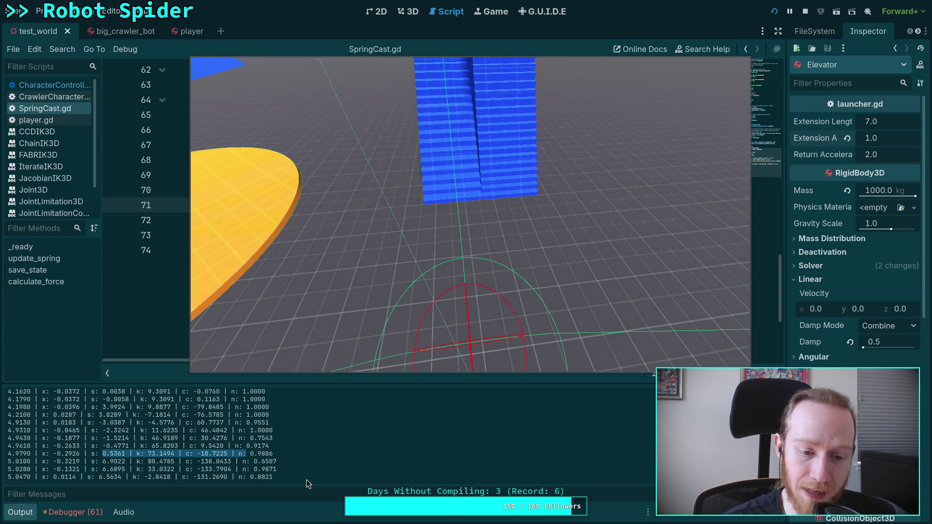
drag(145, 461, 234, 461)
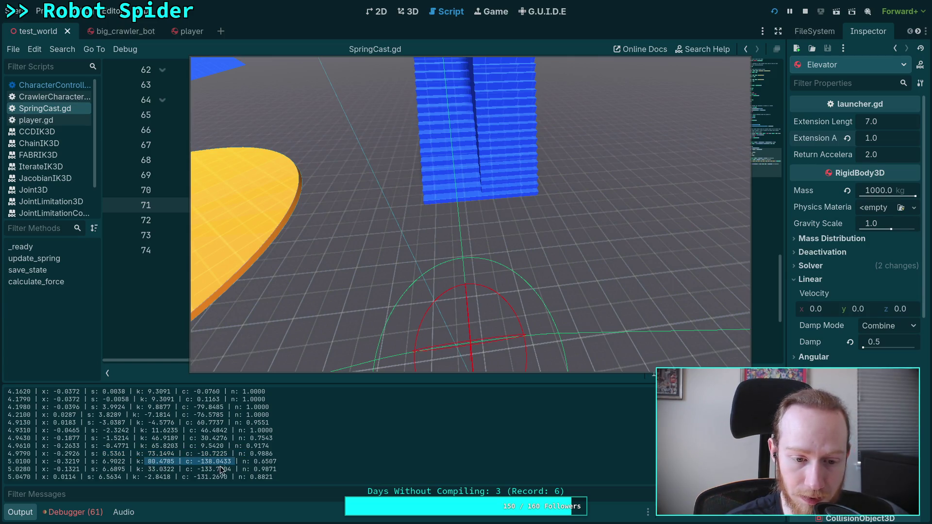
click(138, 473)
drag(138, 473, 232, 470)
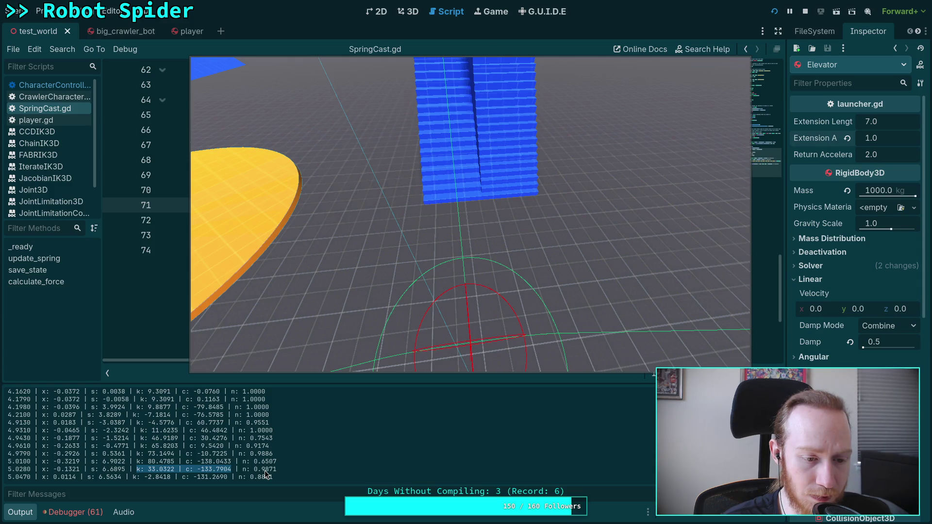
drag(72, 471, 76, 464)
double_click(68, 462)
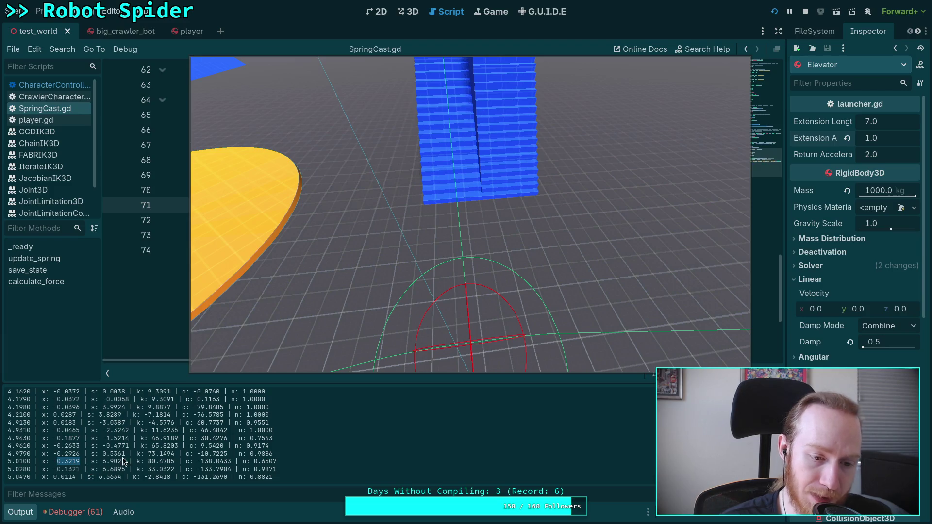
Step: Highlight k value 73.1494 and rows 4.9310–4.9790, then stop the game
drag(147, 454, 172, 456)
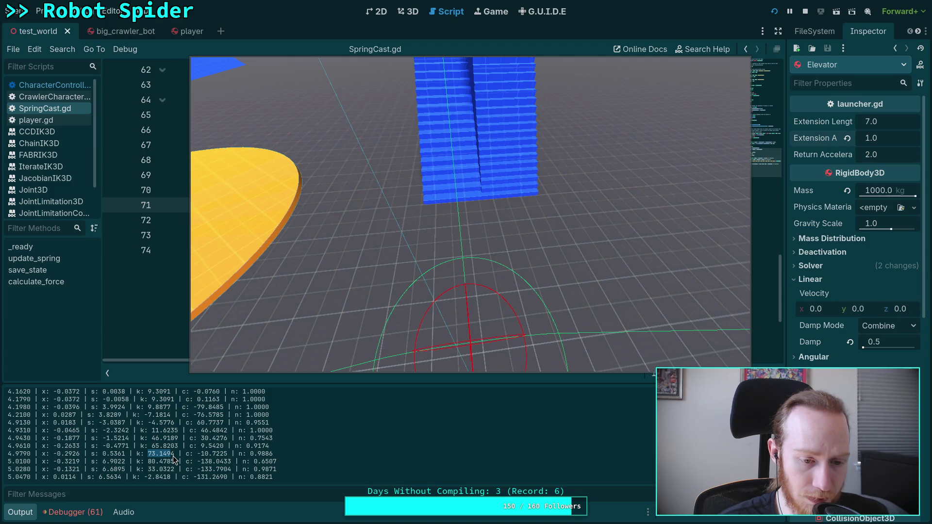
drag(148, 430, 213, 446)
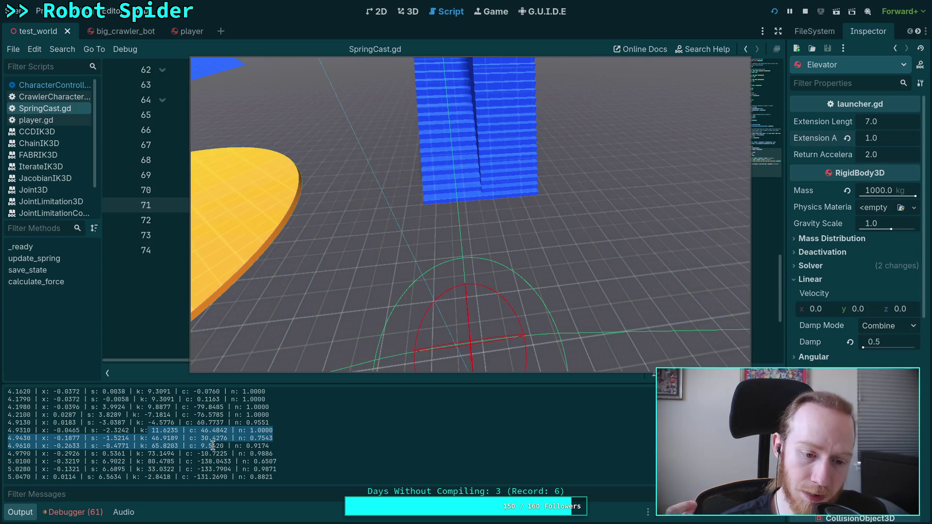
drag(227, 454, 72, 453)
click(805, 12)
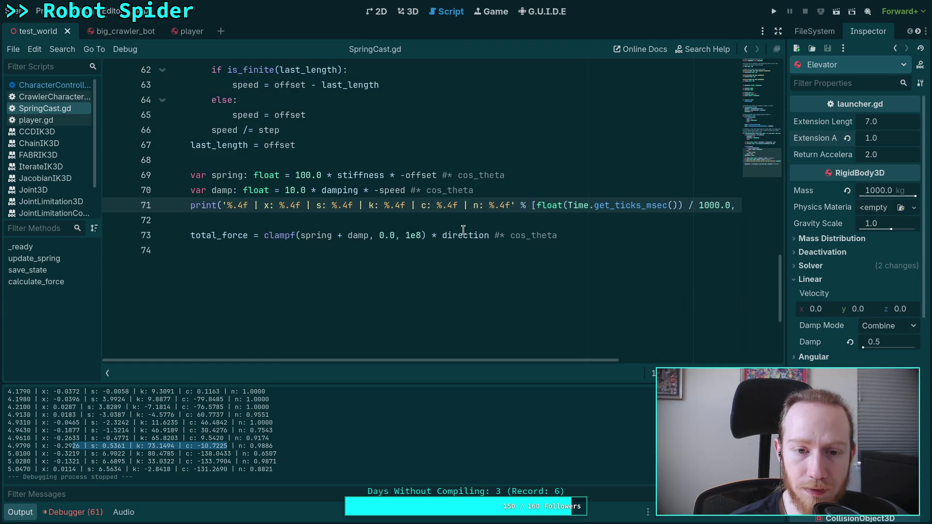
Step: Add print(total_force) below SpringCast.gd's total_force line and rerun the game
click(613, 236)
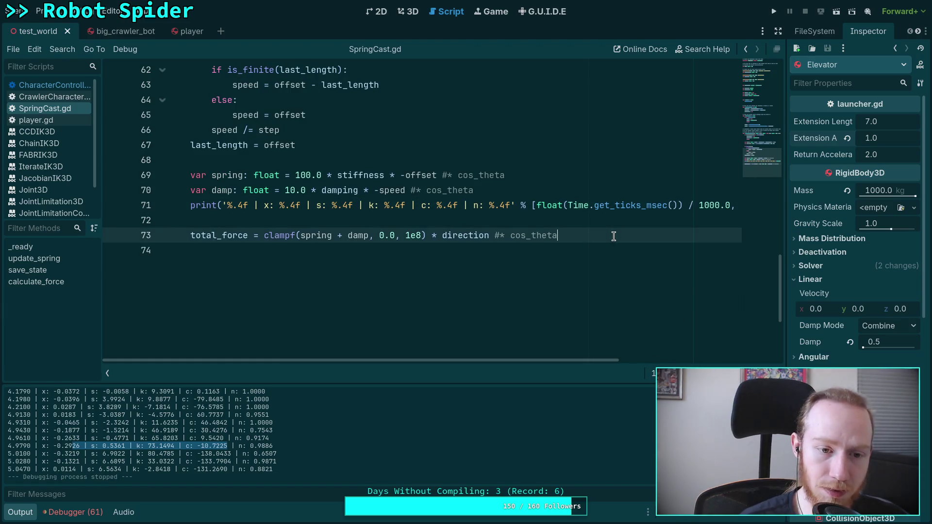
key(Return)
text((total)
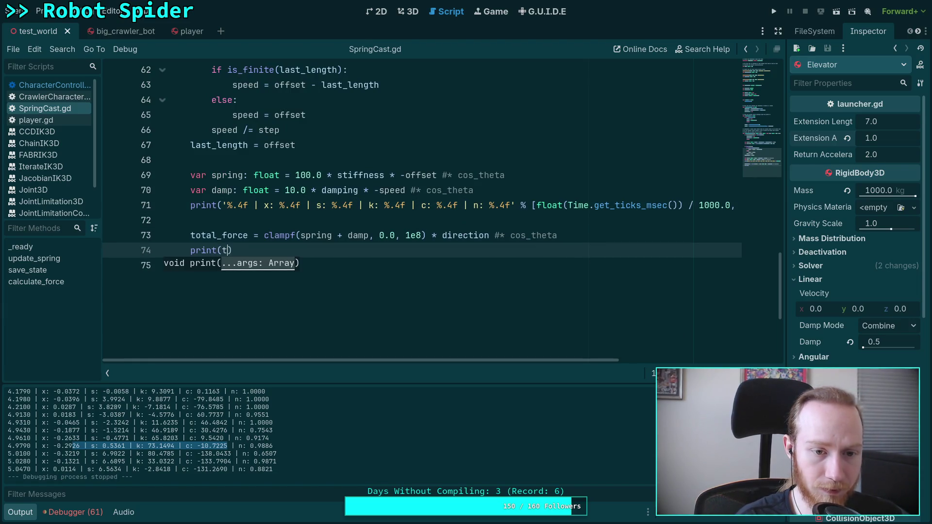
text(_)
key(Return)
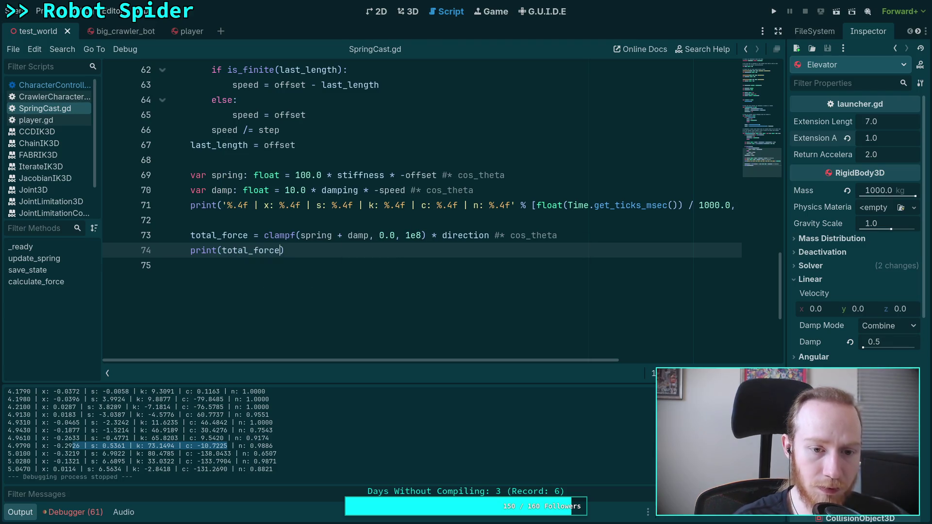
click(774, 12)
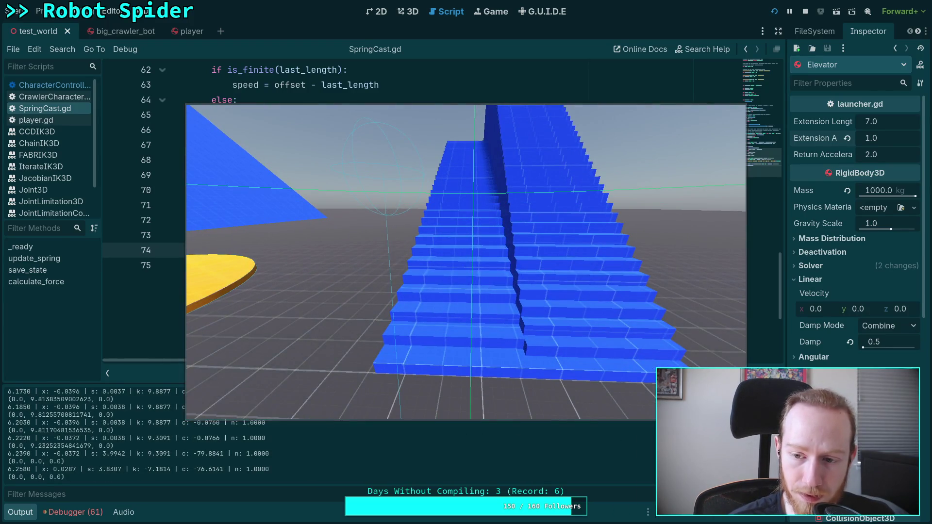
Step: Clear the log and rearrange the editor and game windows, bringing the game forward
key(F5)
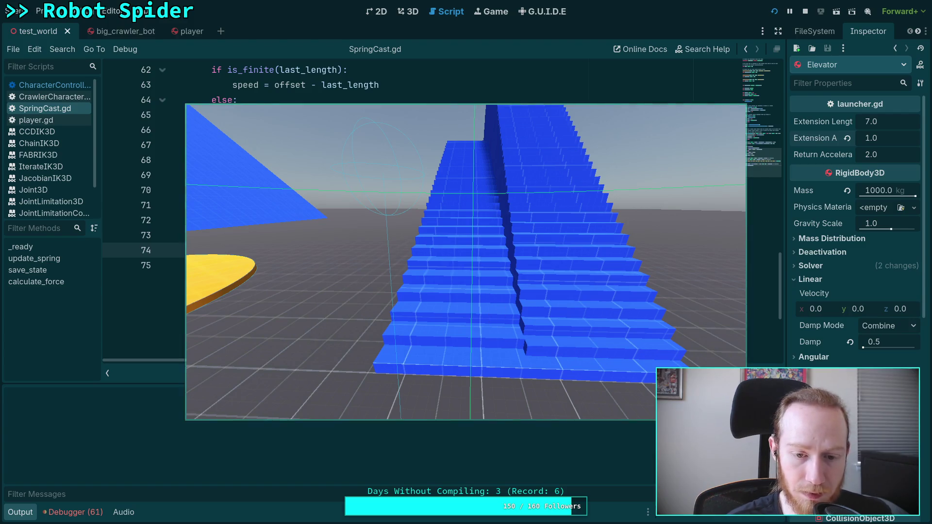
key(alt+Tab)
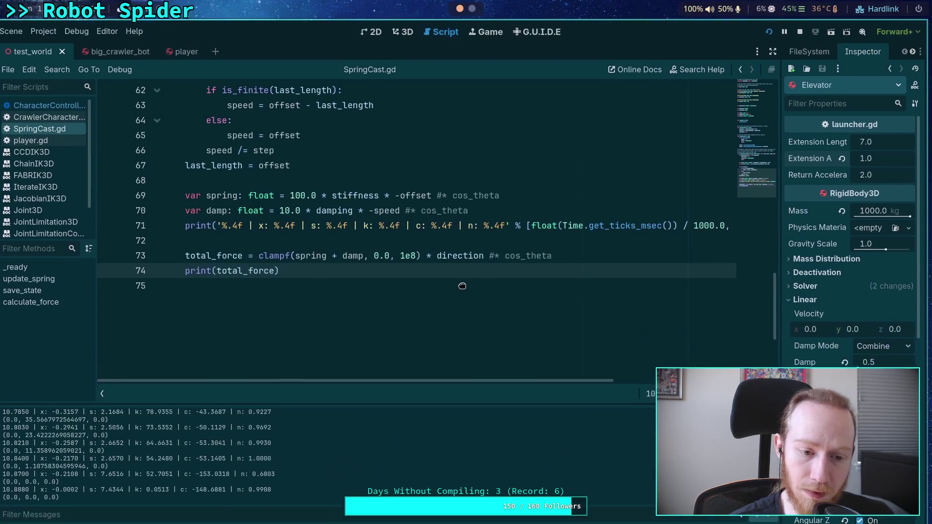
drag(464, 289, 278, 79)
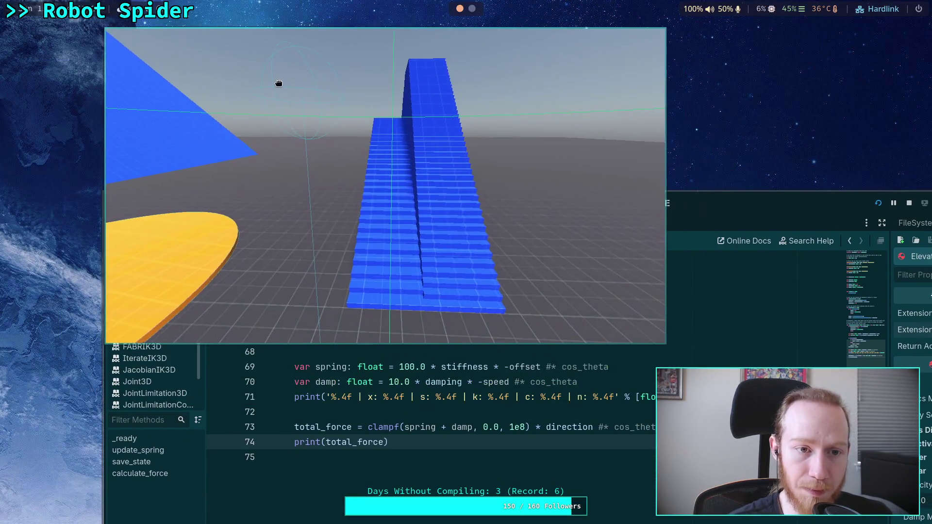
key(alt+Tab)
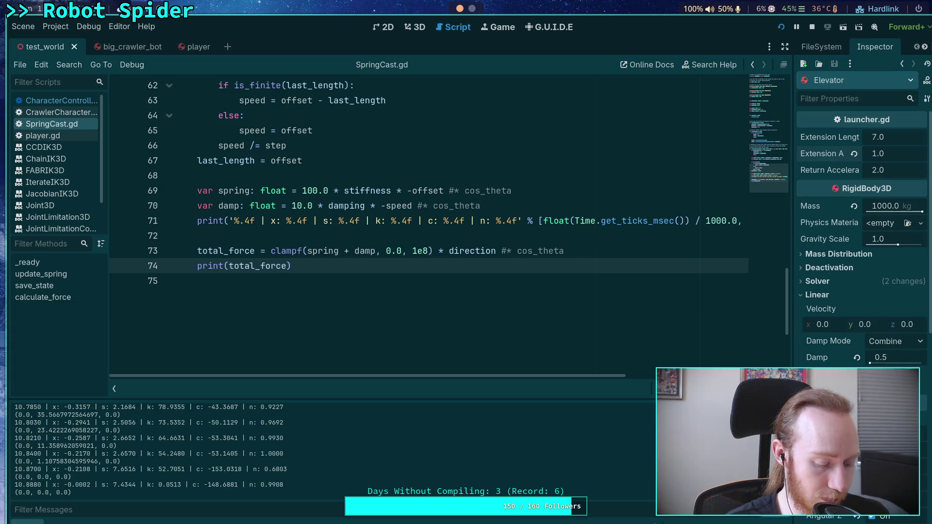
drag(487, 221, 579, 291)
key(alt+Tab)
key(alt+Tab)
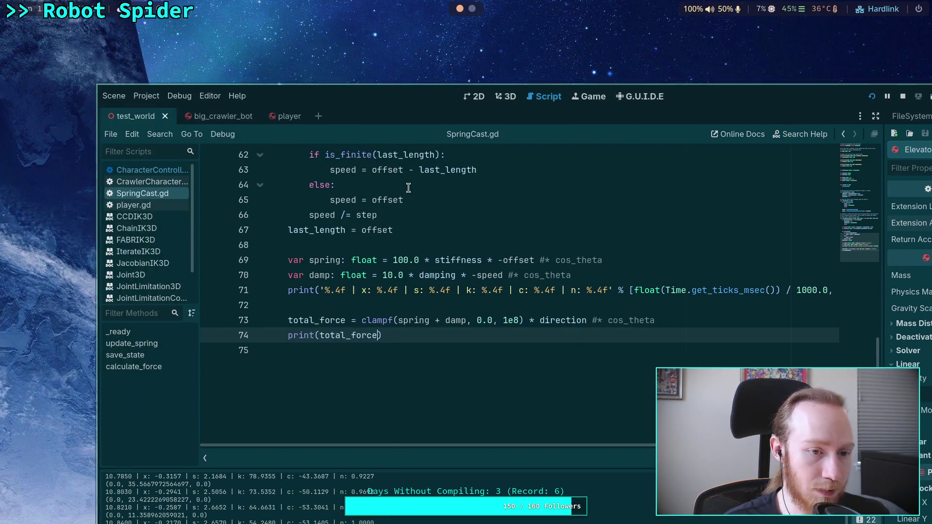
key(super+Up)
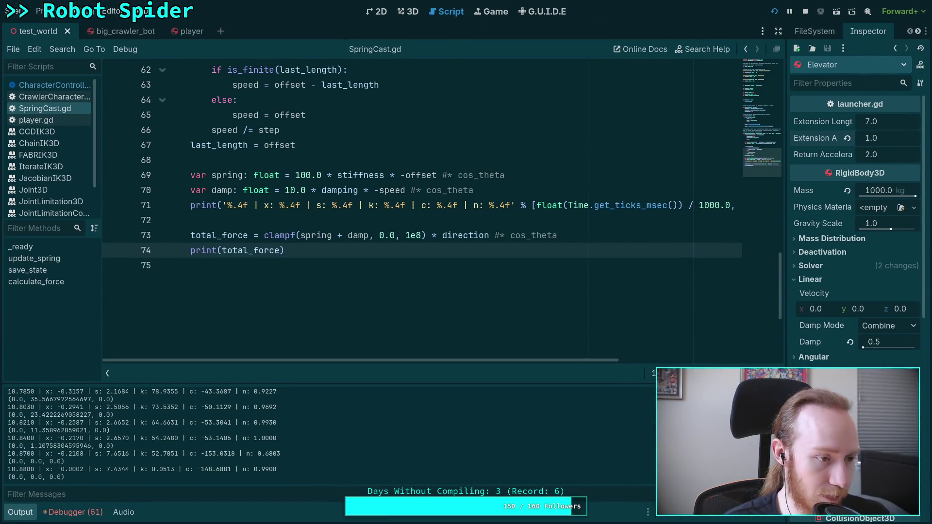
key(alt+Tab)
Step: Scroll the log and highlight the s value 7.6516 on row 10.8700
scroll(435, 437, up, 3)
scroll(432, 444, up, 1)
scroll(303, 435, down, 4)
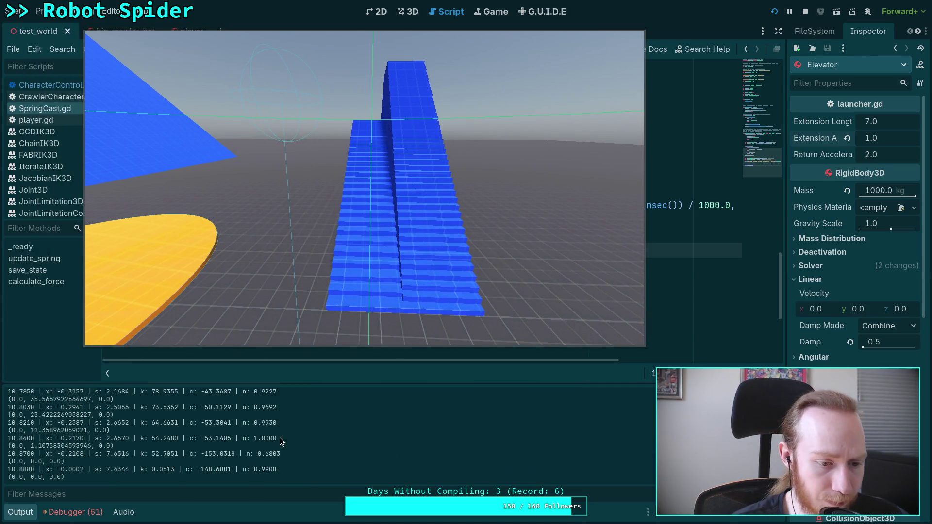
scroll(87, 437, up, 4)
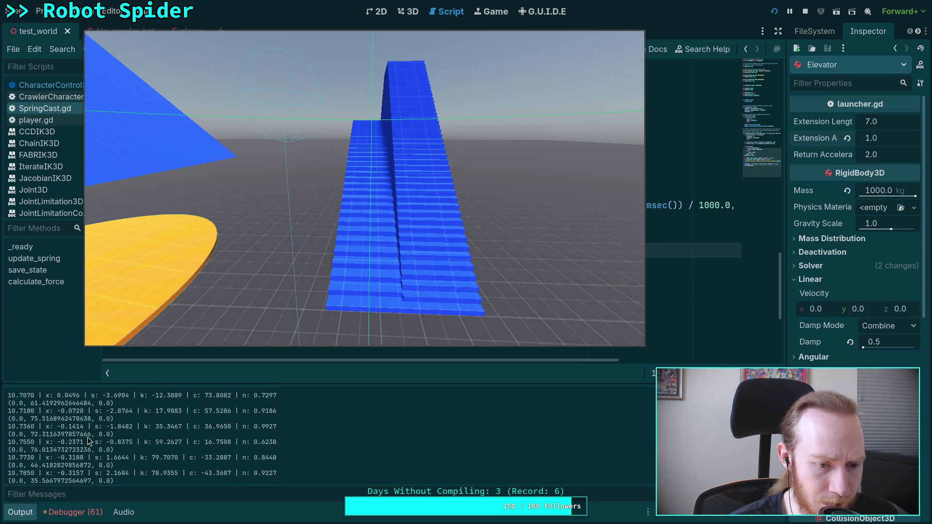
scroll(121, 427, down, 4)
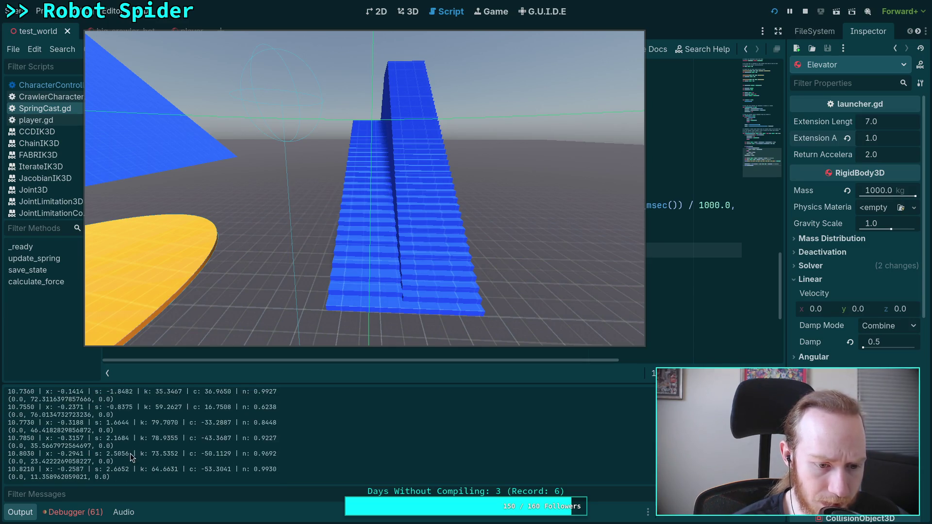
drag(107, 454, 131, 454)
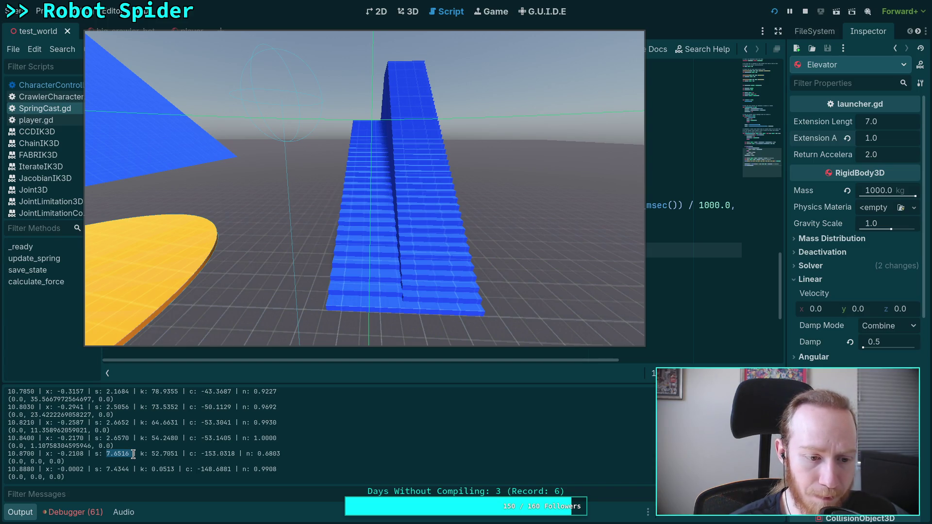
Step: Highlight printed force values 11.358962059021 and 1.10758304595946, then stop the game
drag(30, 430, 86, 430)
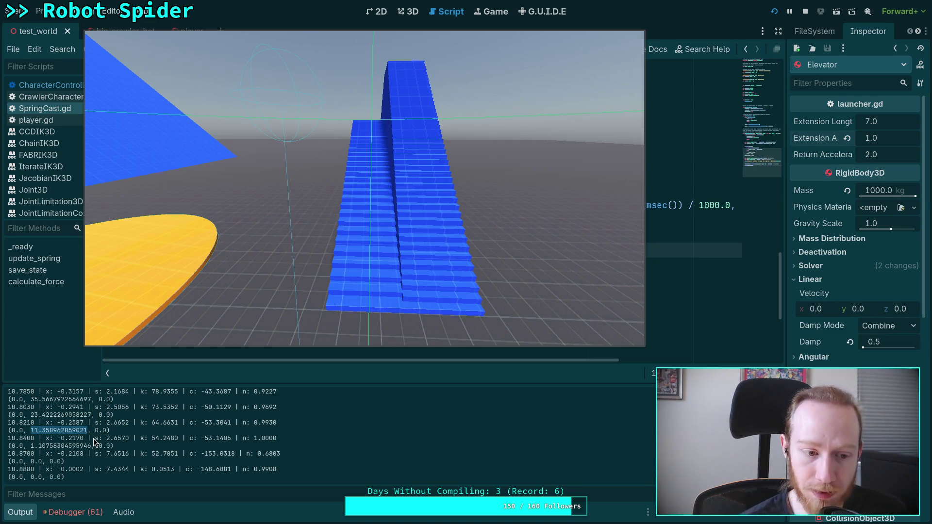
drag(31, 449, 129, 438)
drag(34, 446, 90, 445)
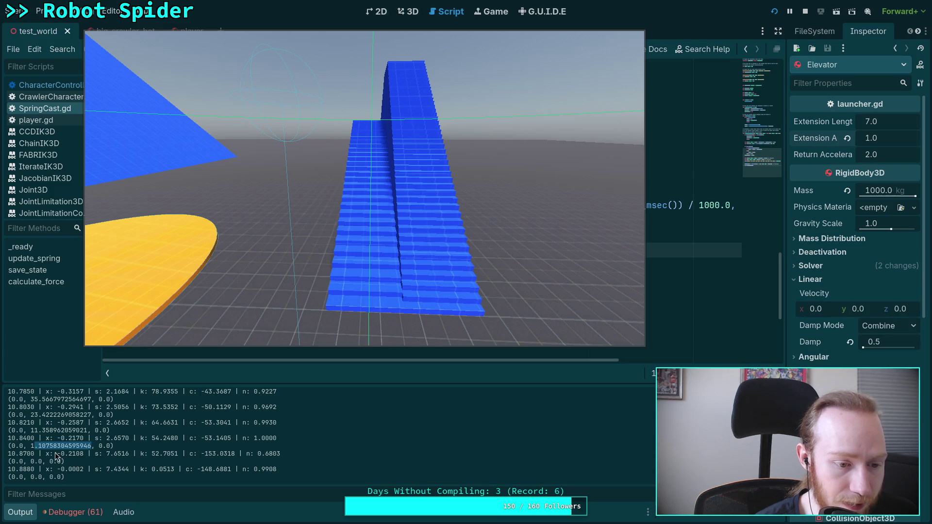
click(32, 450)
mouse_move(90, 447)
mouse_down()
mouse_move(28, 447)
mouse_move(63, 462)
mouse_move(145, 454)
mouse_up()
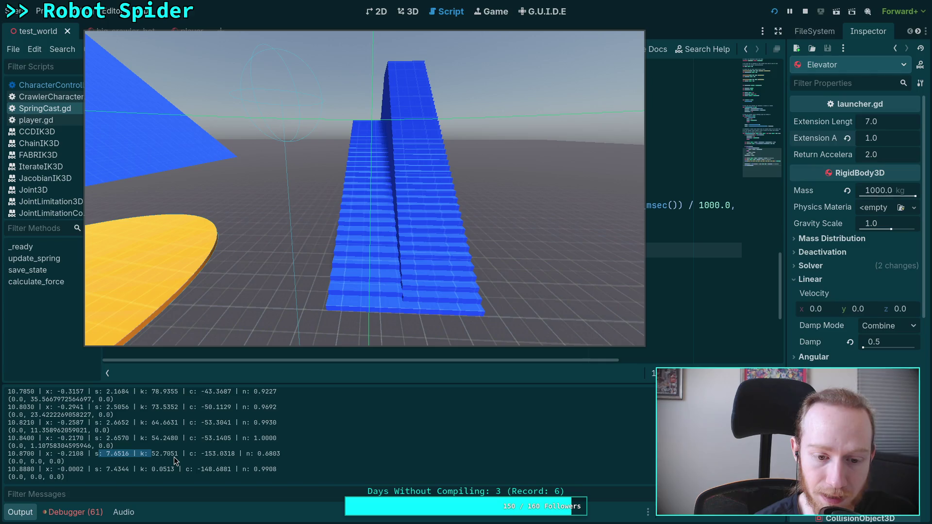
click(805, 11)
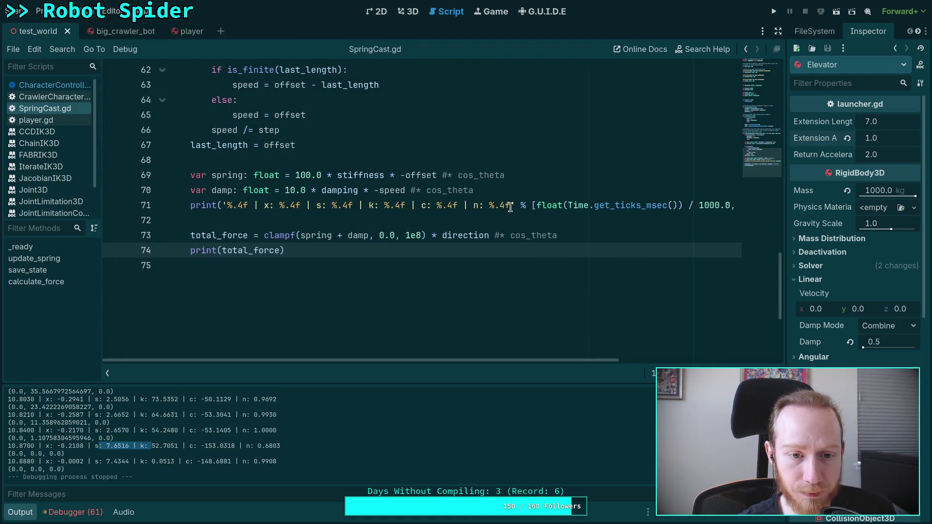
Step: Open CharacterController.gd and jump to the spring-force velocity line 338
click(59, 120)
scroll(422, 209, down, 20)
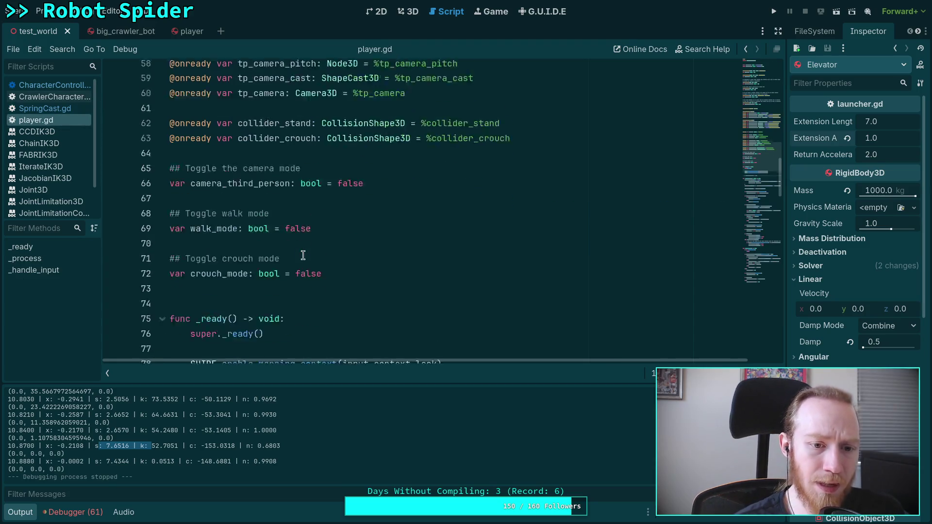
click(55, 85)
scroll(392, 221, down, 10)
scroll(509, 253, down, 12)
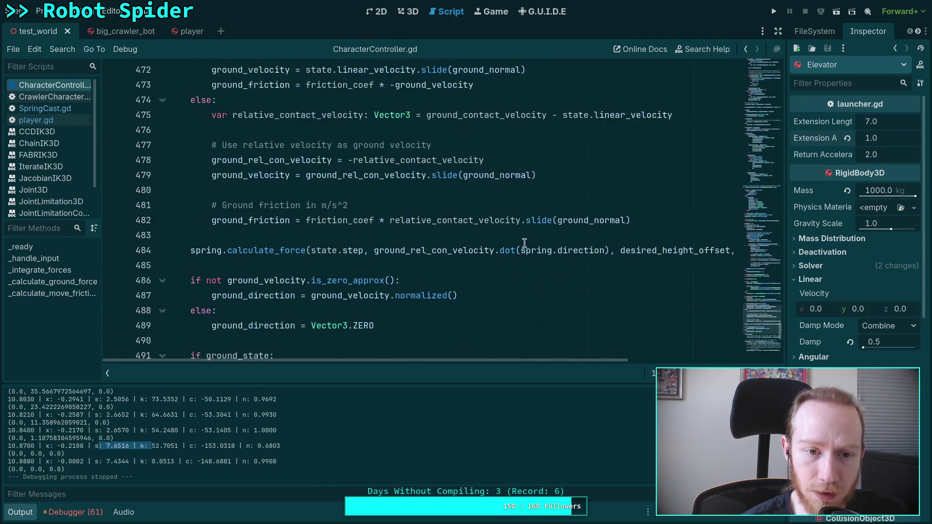
mouse_move(775, 251)
mouse_down()
mouse_move(769, 262)
mouse_move(784, 233)
mouse_up()
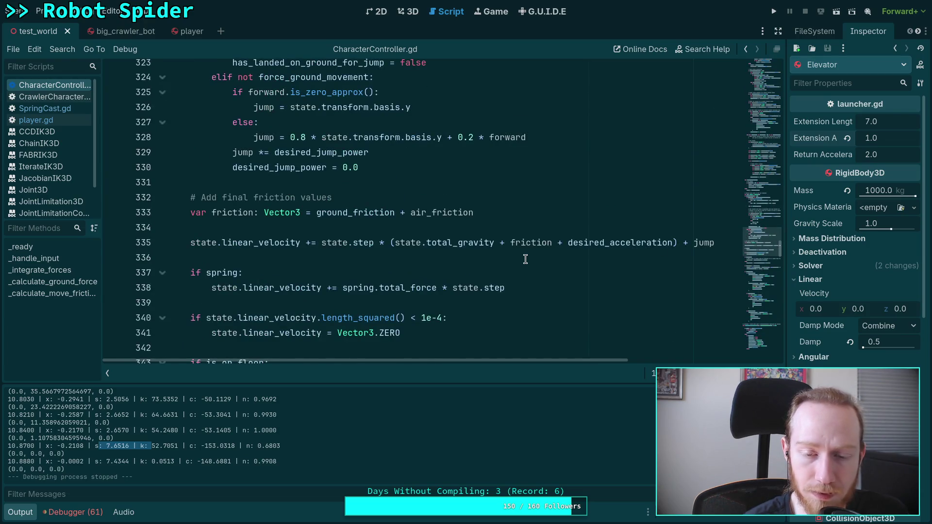
scroll(527, 256, down, 1)
click(607, 206)
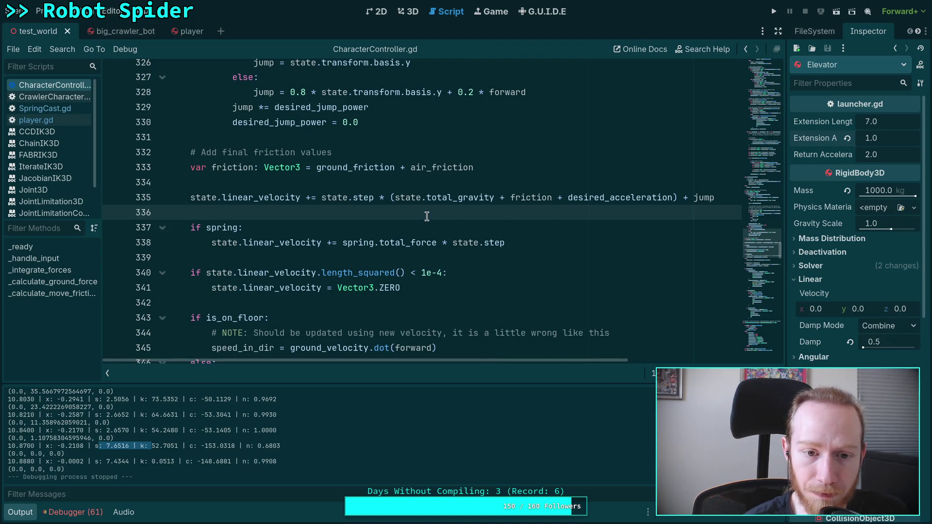
drag(202, 242, 596, 252)
click(506, 241)
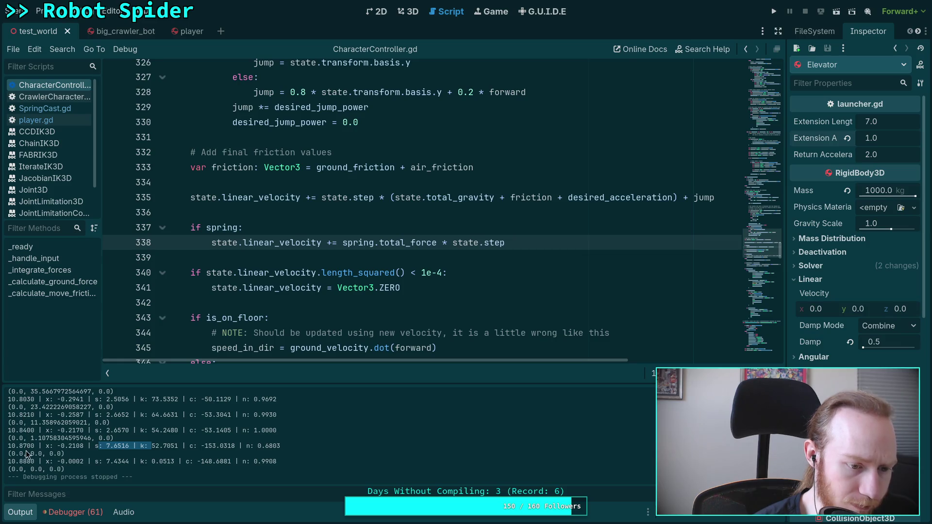
Step: Check player.gd, return to CharacterController.gd, and inspect where friction is used near line 335
mouse_move(338, 287)
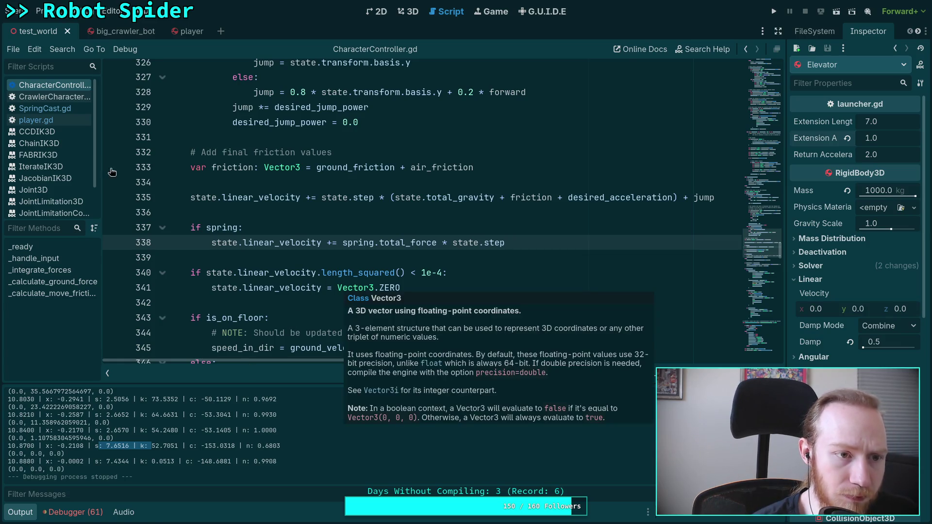
click(43, 121)
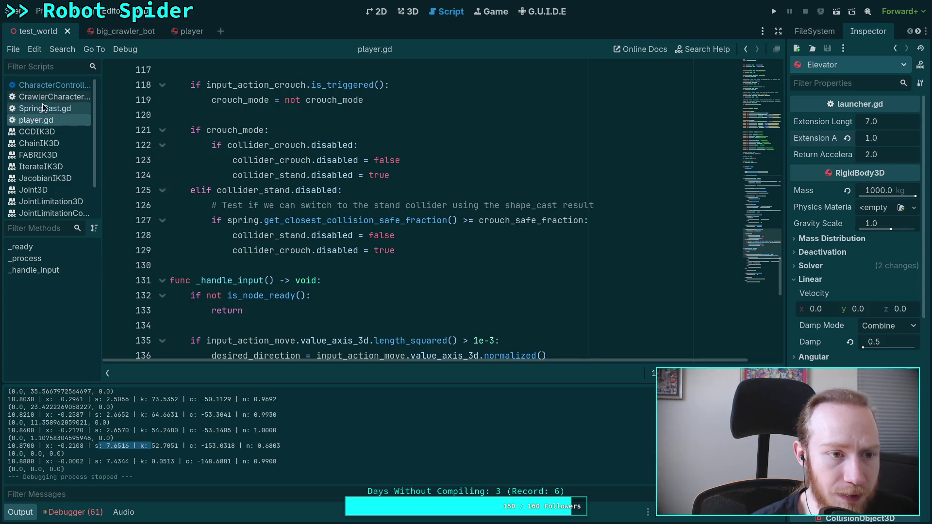
click(58, 86)
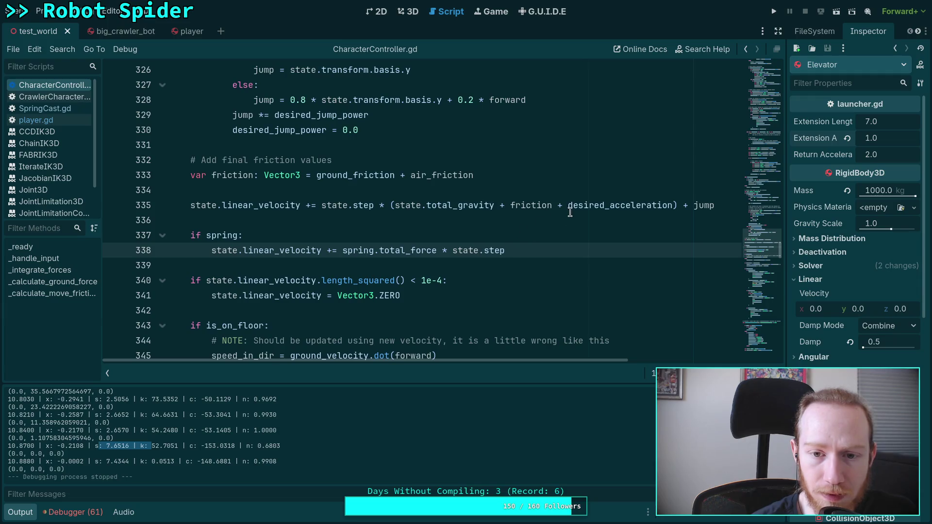
double_click(531, 204)
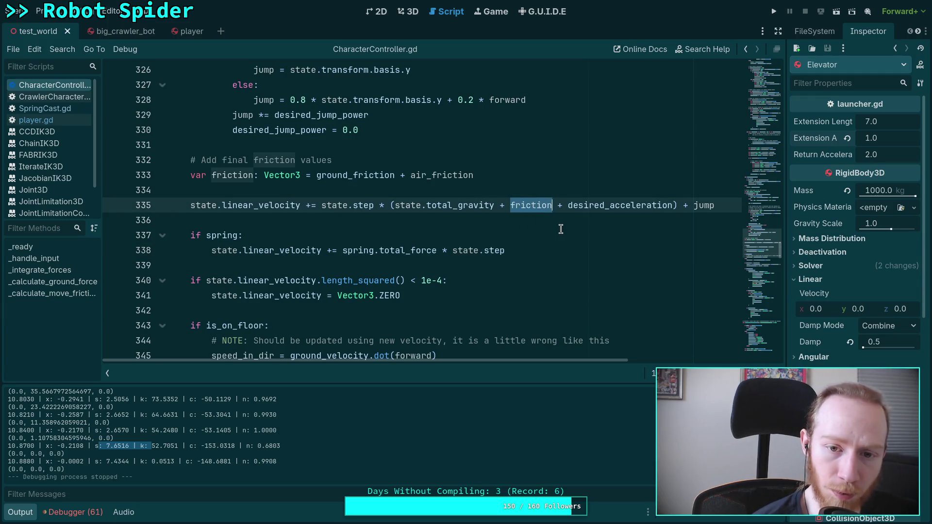
click(562, 190)
key(Down)
key(End)
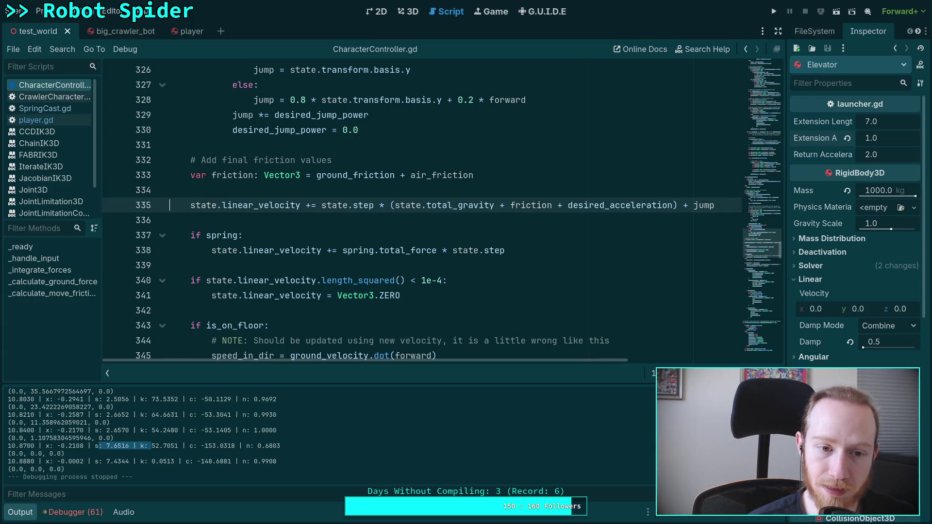
Step: Insert print('f: ', friction) after line 335 in CharacterController.gd, save, and run
key(Return)
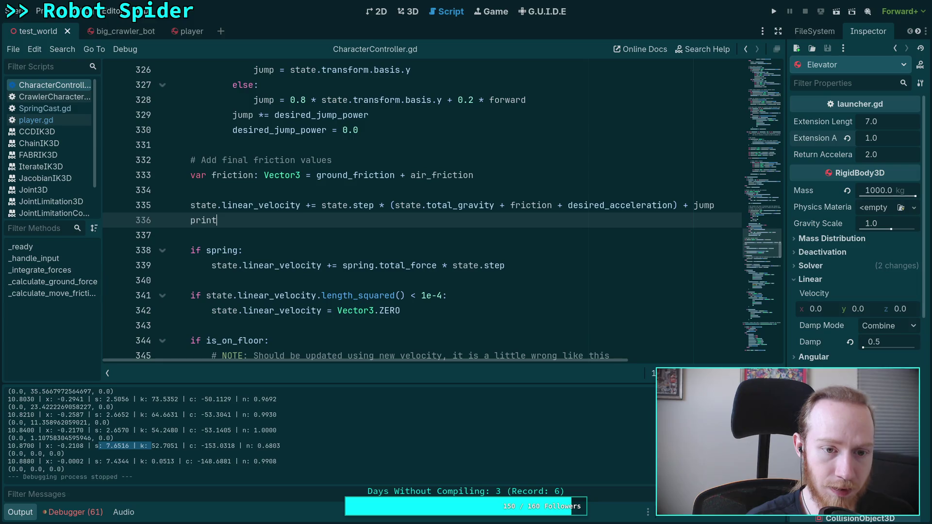
text((friction)
key(ctrl+s)
click(584, 177)
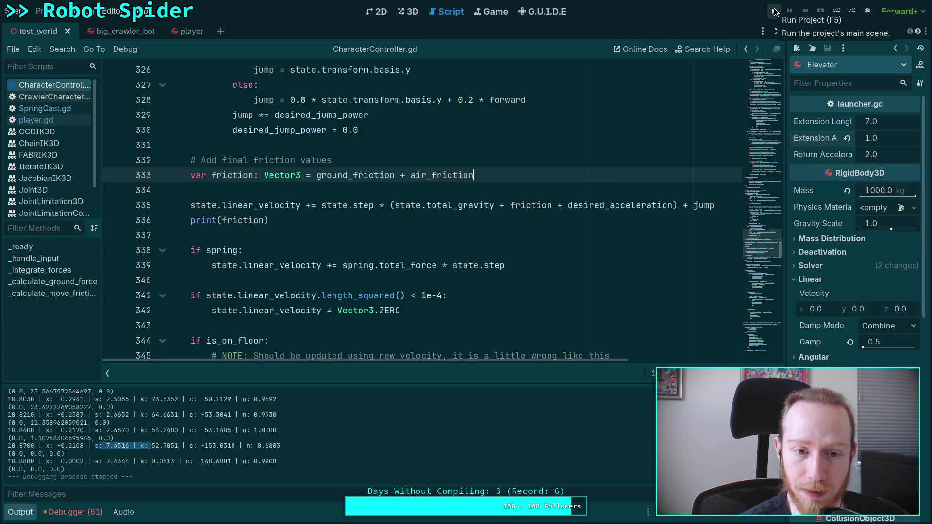
click(225, 220)
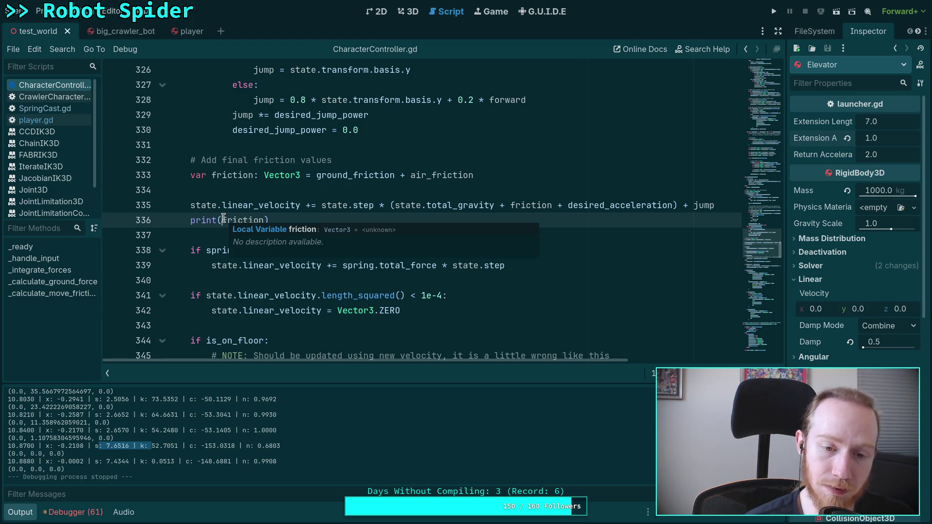
text('')
text(f)
text(: )
text(%s)
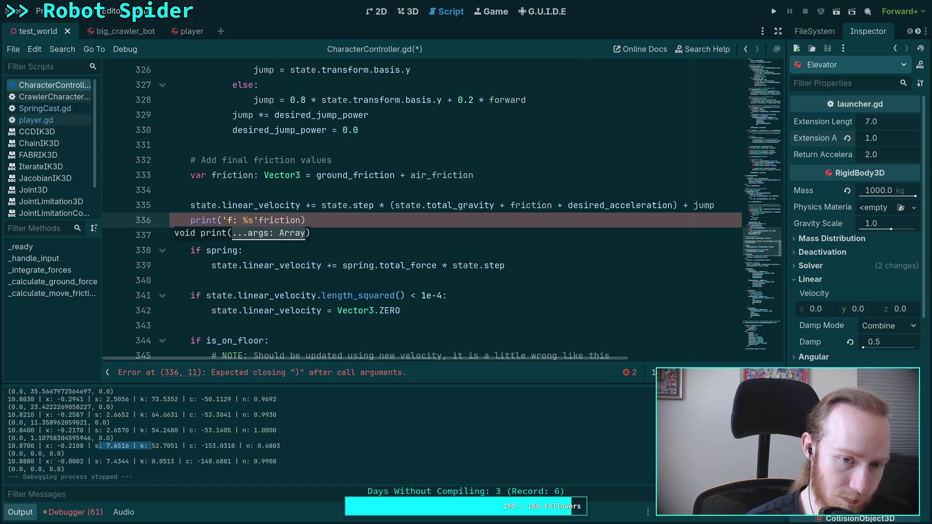
key(BackSpace)
key(BackSpace)
text(',)
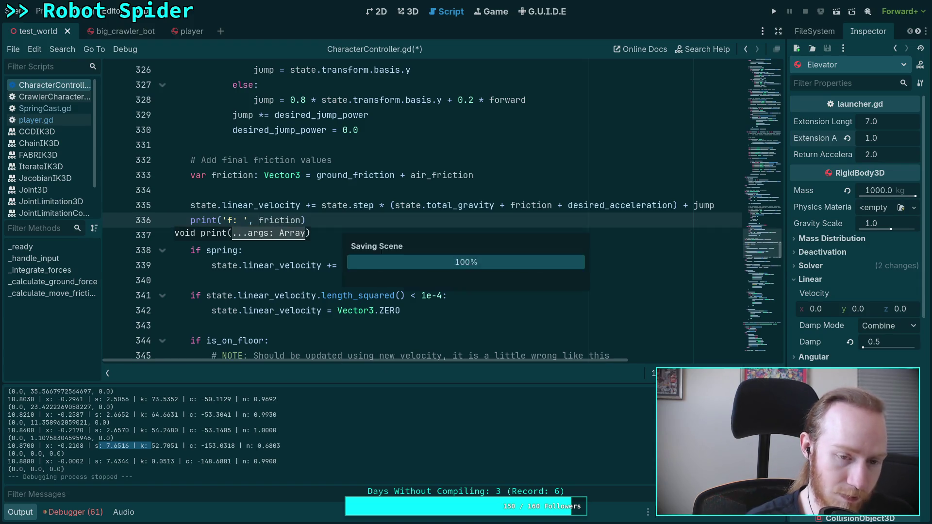
key(ctrl+s)
click(774, 11)
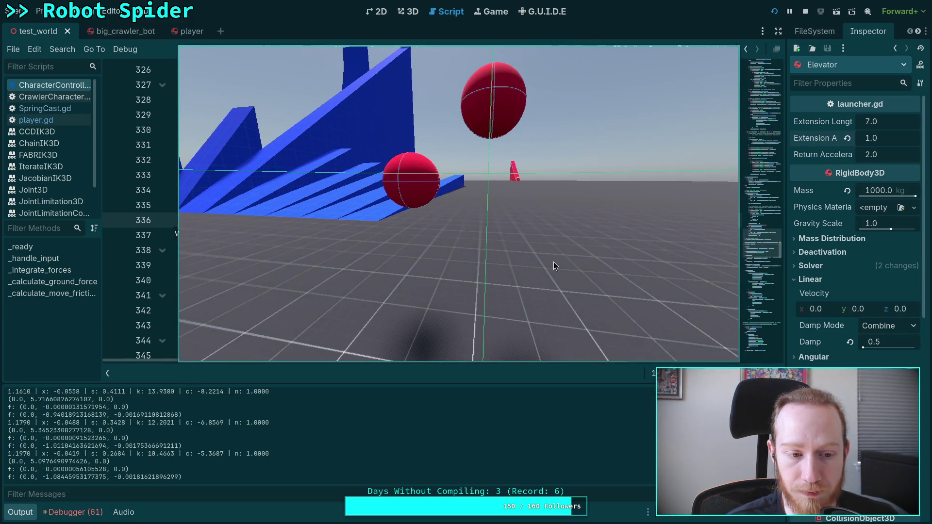
Step: Turn the game view toward the blue stairs, then stop the game
click(508, 268)
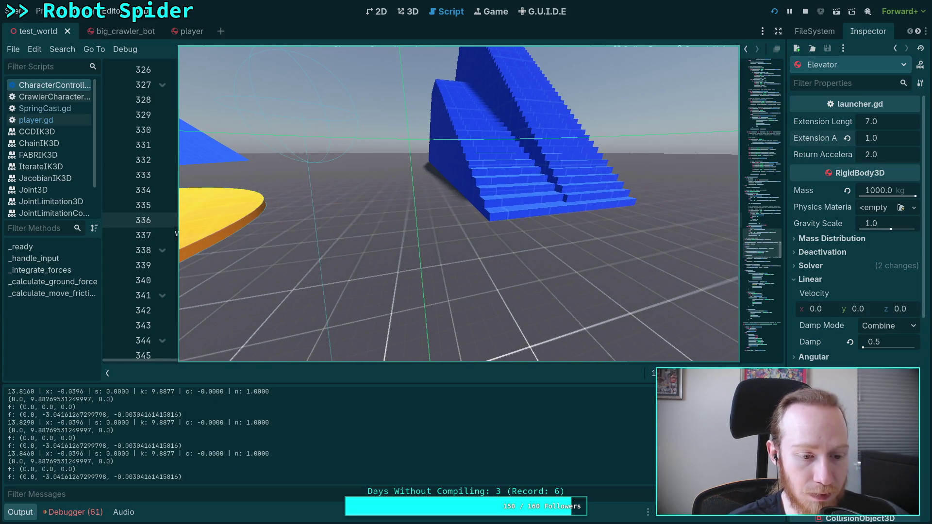
click(804, 13)
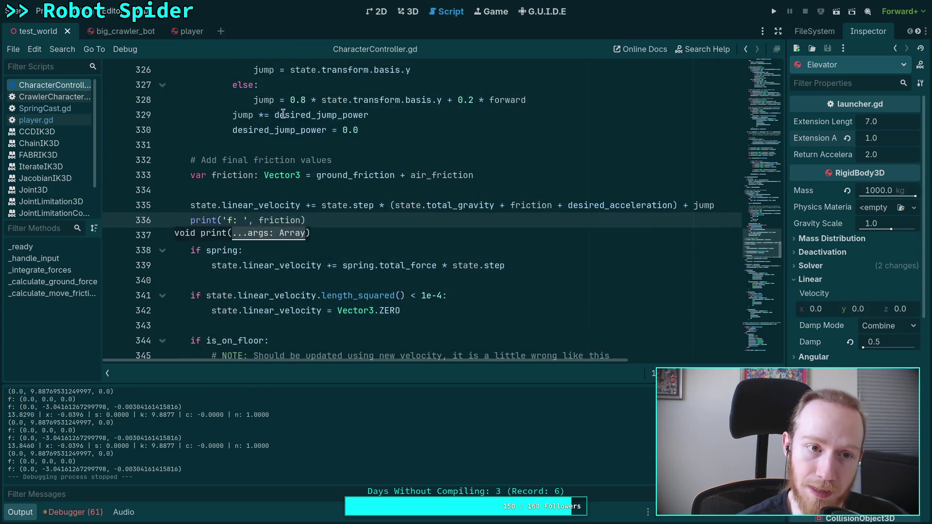
Step: Show CrawlerBot in the Inspector from the Scene dock, then run the game facing the blue ramp
click(830, 33)
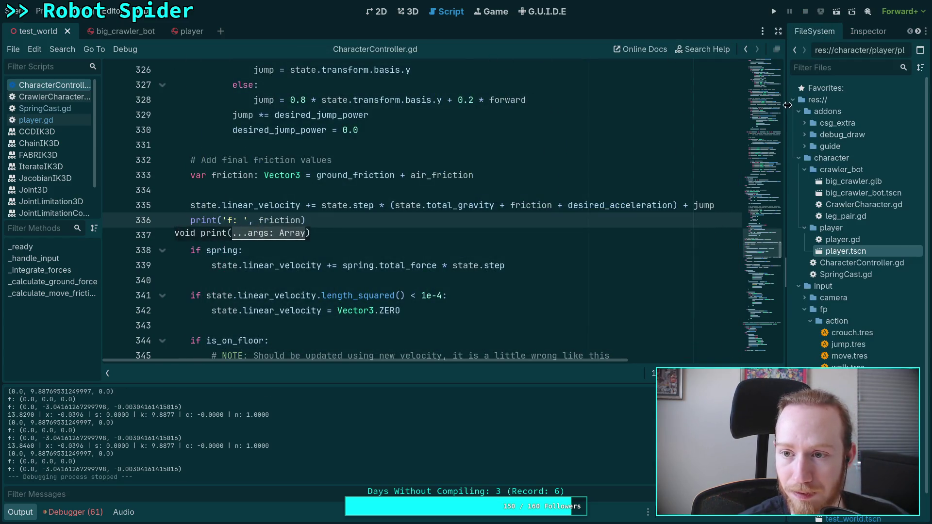
click(864, 31)
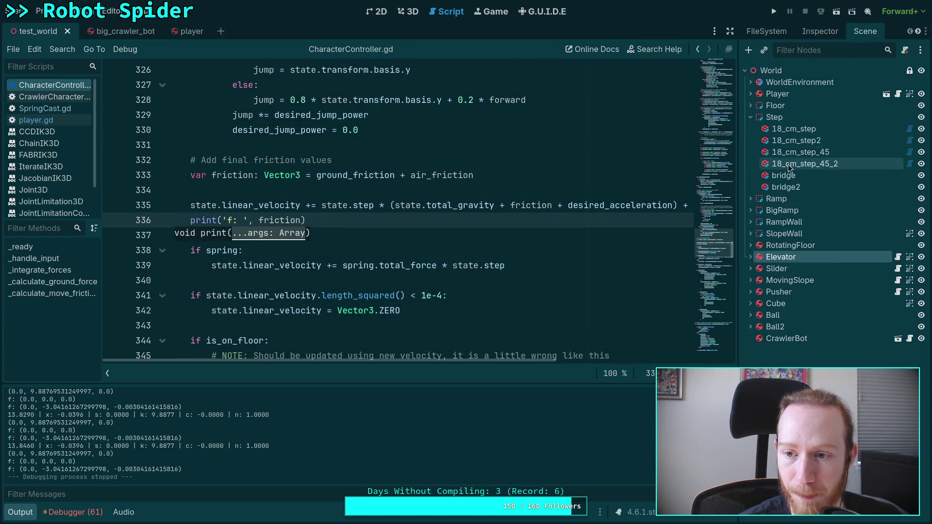
right_click(806, 339)
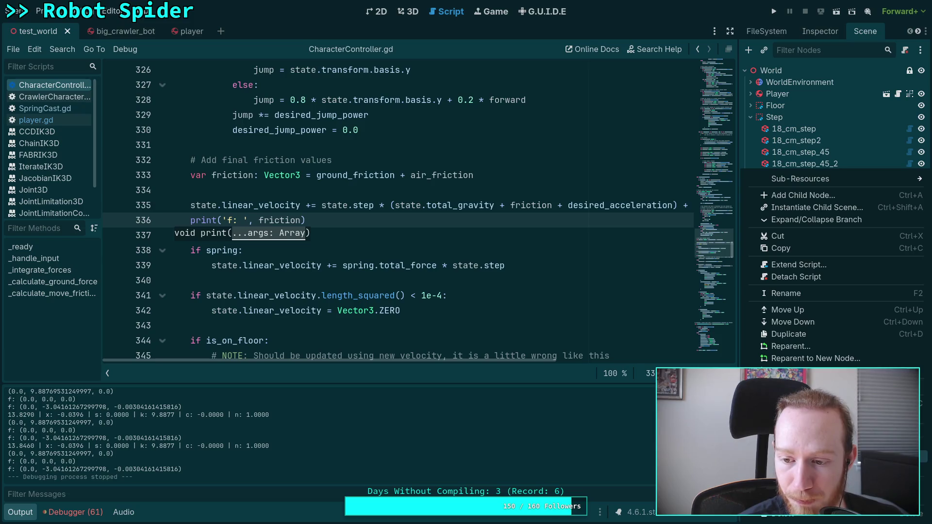
click(818, 31)
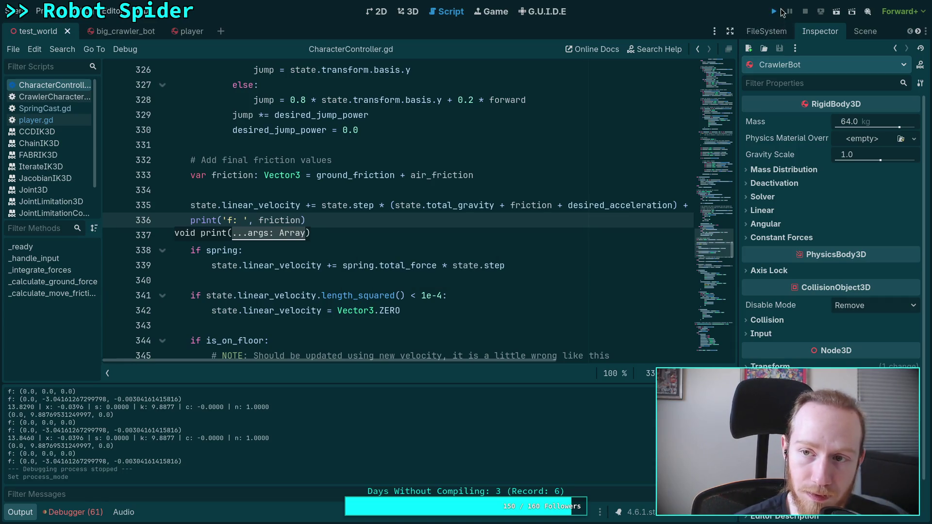
key(F5)
key(w)
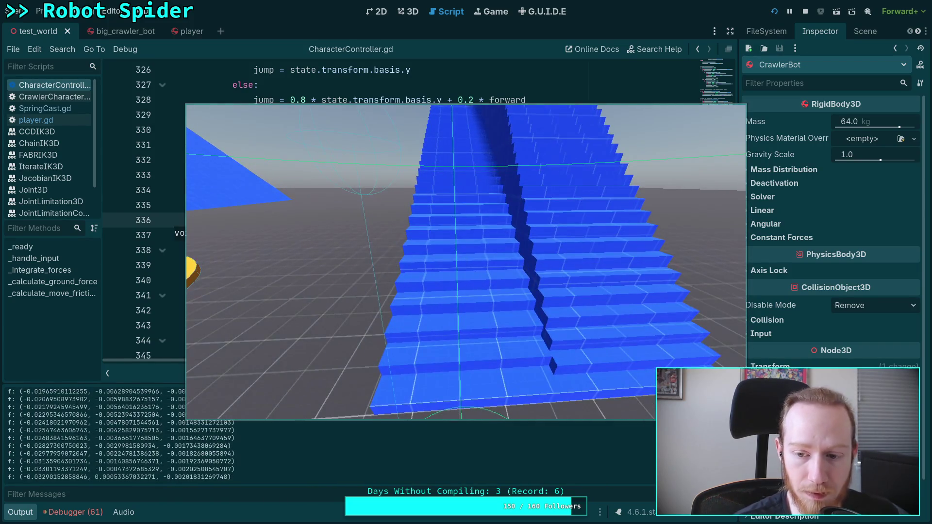
Step: Restart the game facing the stairs and mark the large friction vector in the log
key(F5)
key(w)
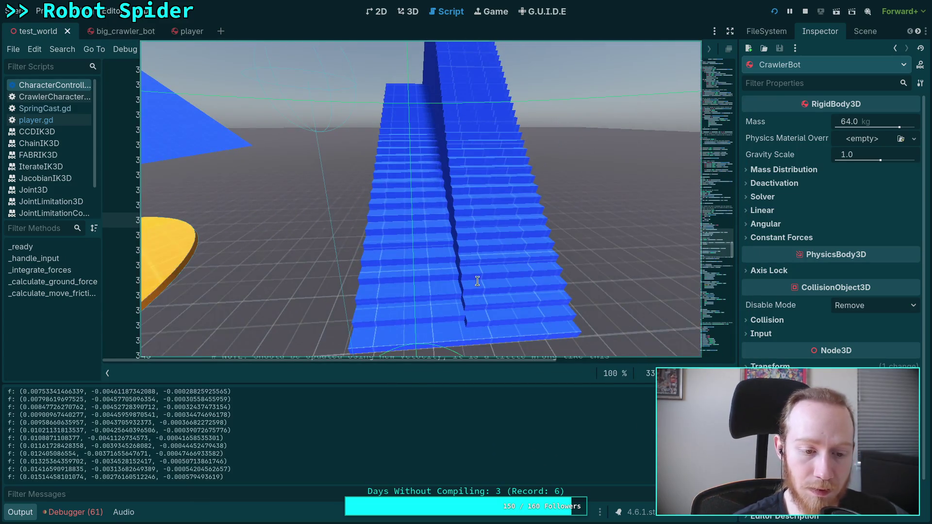
scroll(317, 453, up, 2)
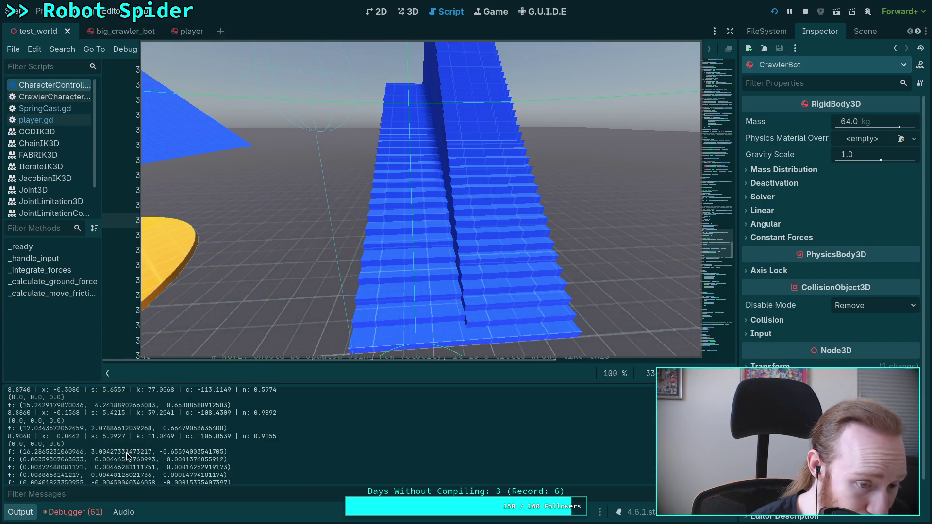
drag(23, 451, 177, 452)
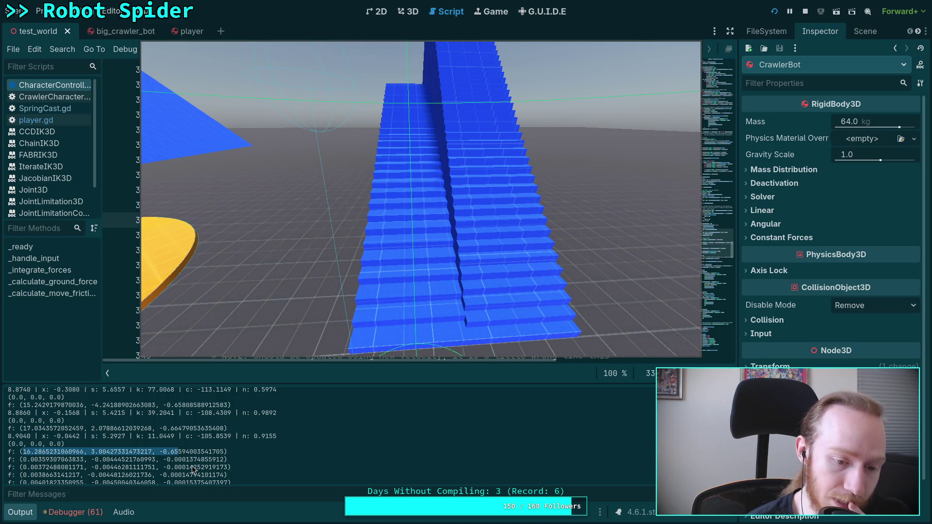
scroll(191, 465, up, 2)
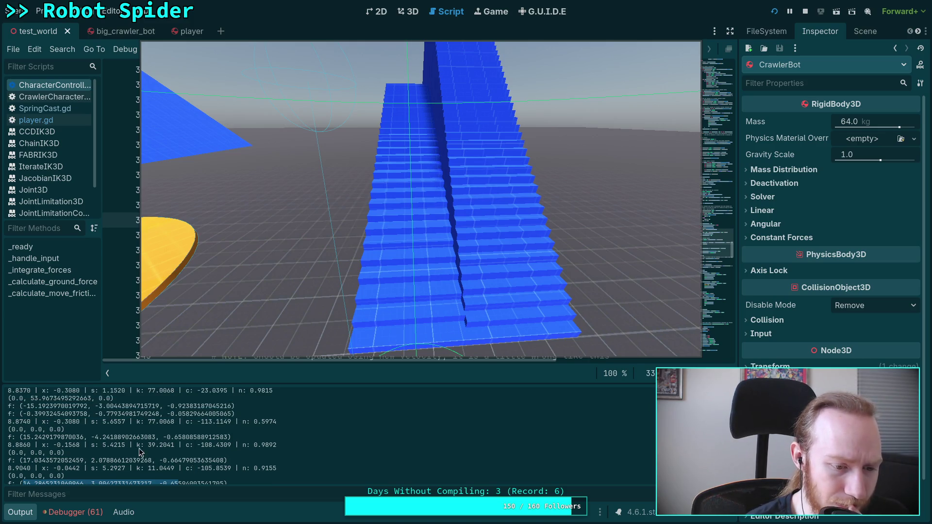
scroll(141, 453, down, 1)
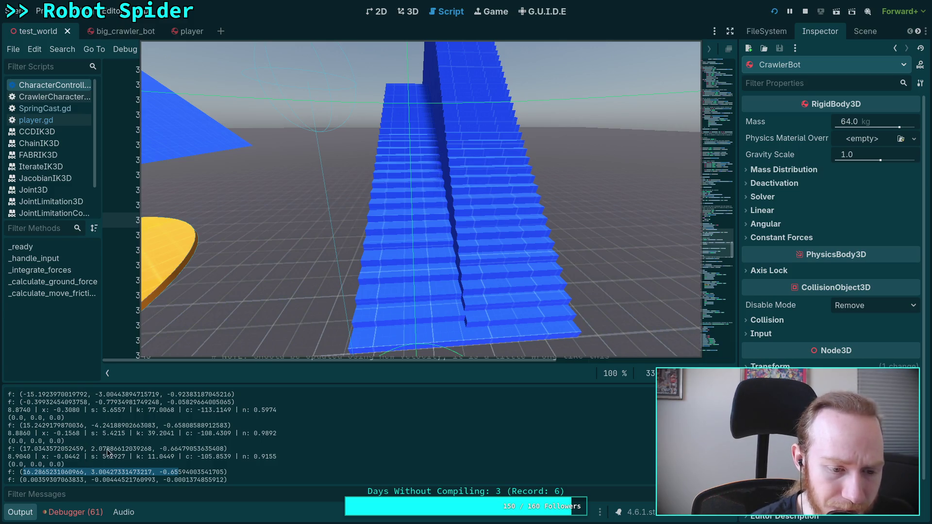
scroll(102, 429, up, 1)
Step: Mark a negative friction vector and the 53.9673495292663 value, then stop the game
drag(102, 420, 125, 421)
scroll(112, 427, up, 3)
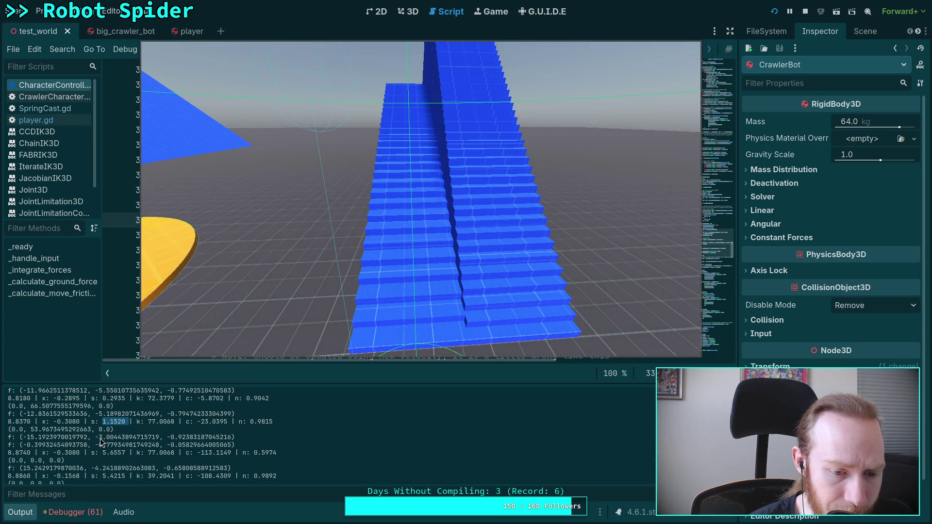
drag(23, 437, 234, 437)
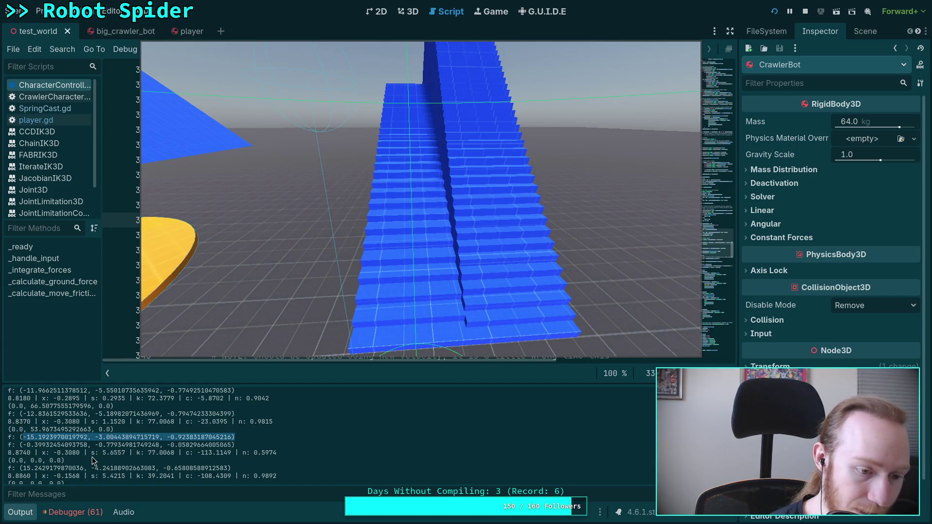
drag(28, 429, 92, 430)
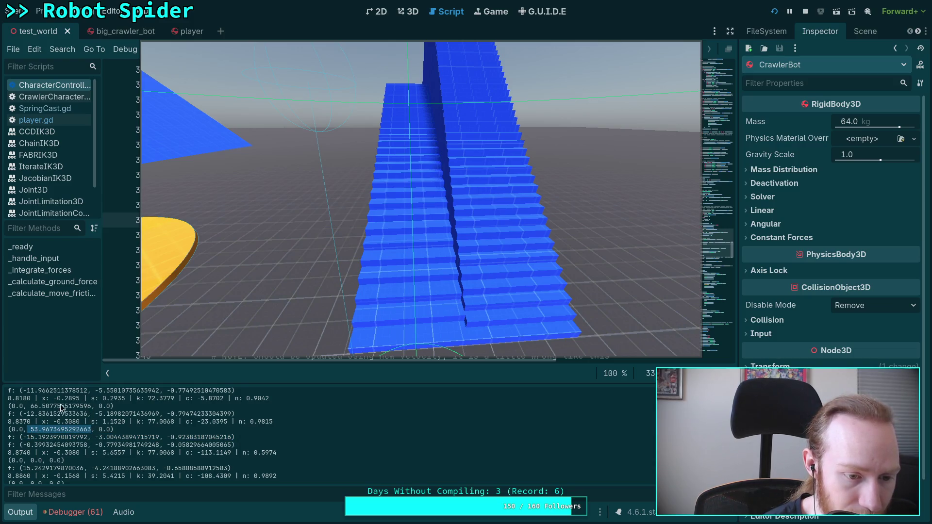
mouse_move(102, 398)
mouse_down()
mouse_move(128, 398)
mouse_move(111, 422)
mouse_move(131, 421)
mouse_up()
drag(30, 430, 91, 430)
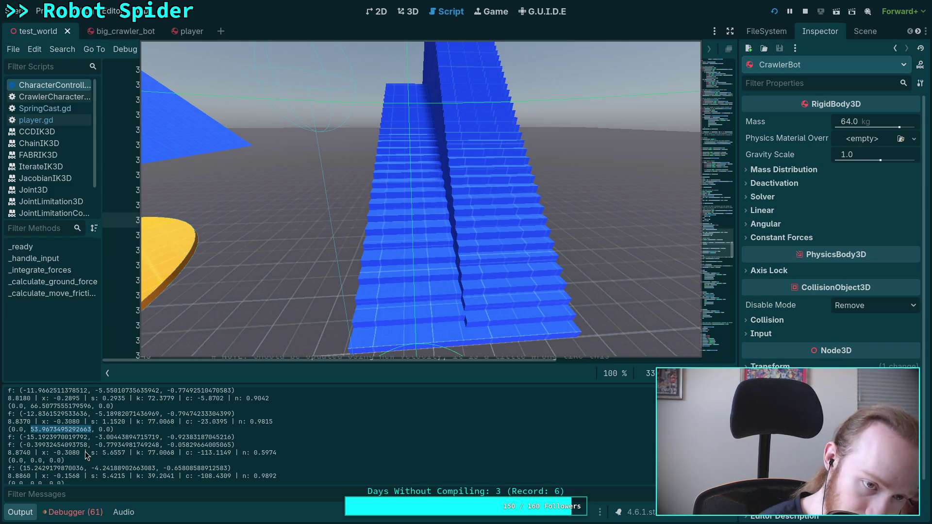
click(803, 11)
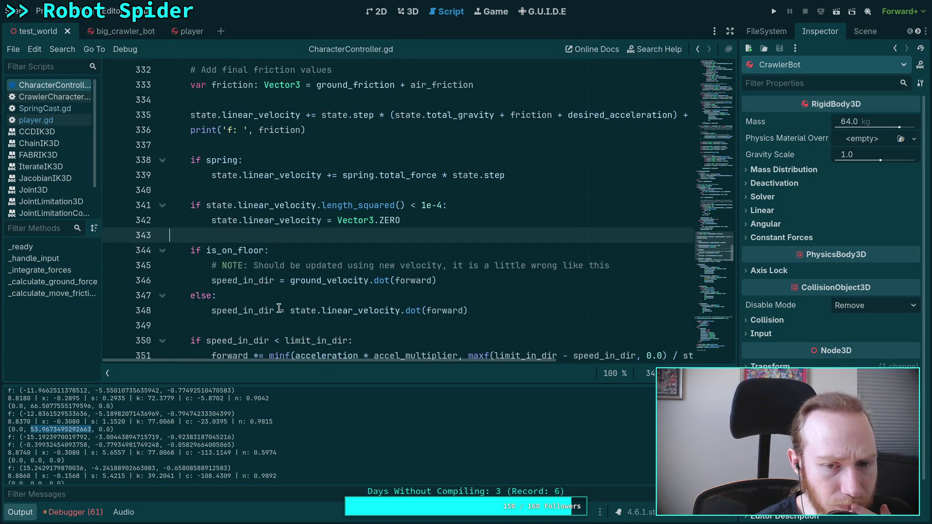
Step: Add print('s: ', spring.total_force) below the spring velocity update on line 339
scroll(330, 330, up, 2)
double_click(412, 265)
click(361, 252)
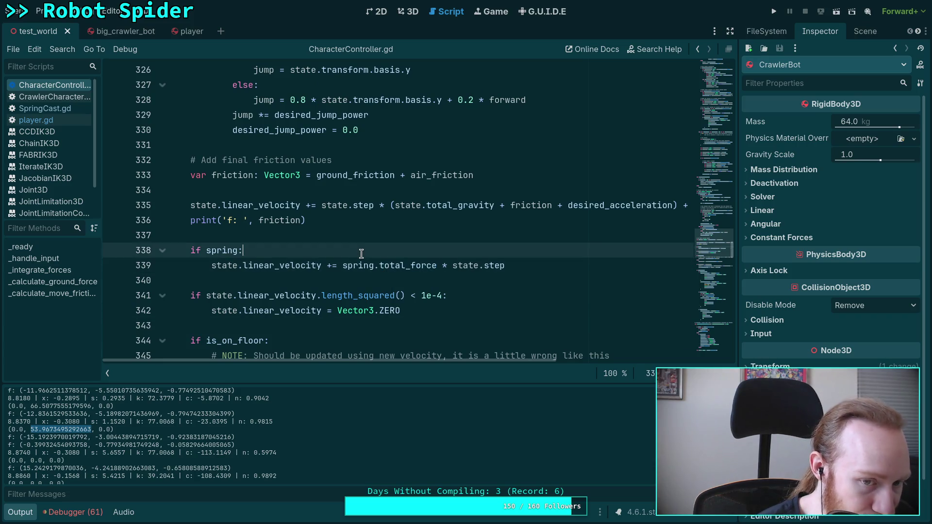
click(525, 266)
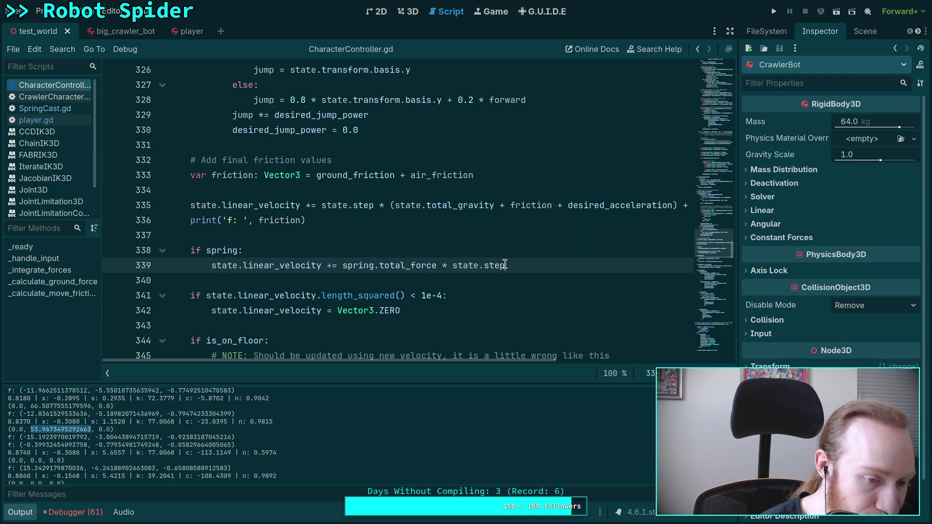
key(Return)
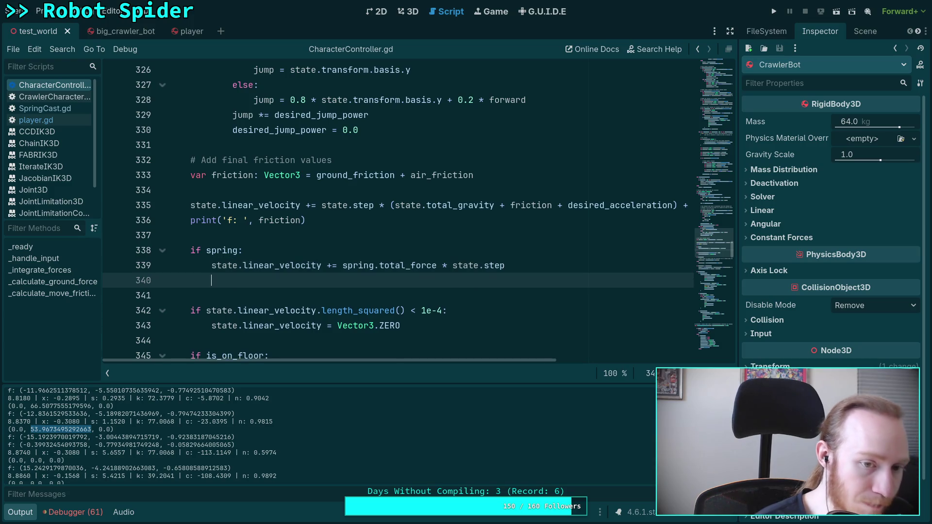
text(print('s)
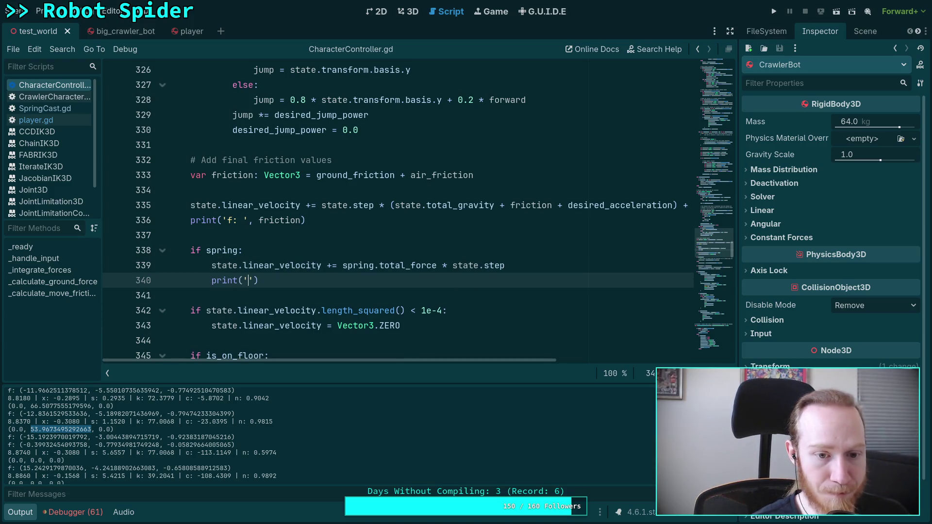
text(: ')
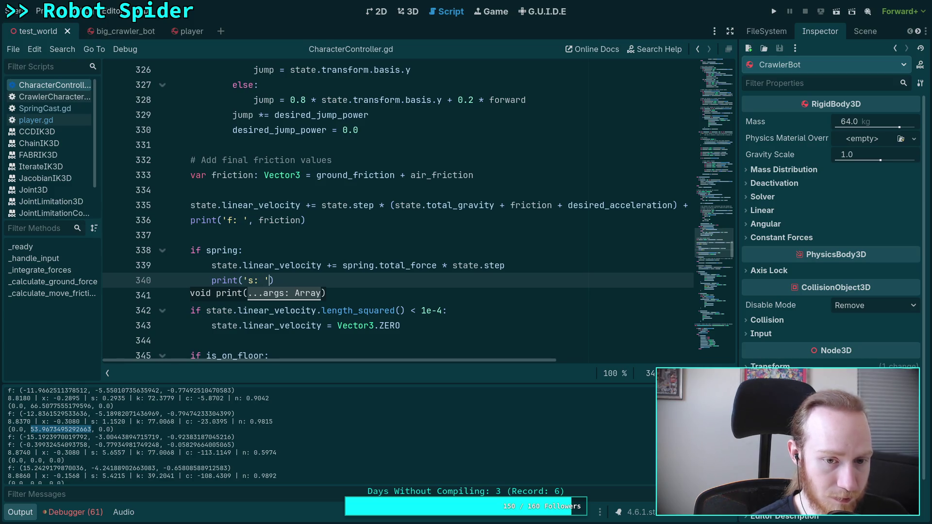
text(, spring.t)
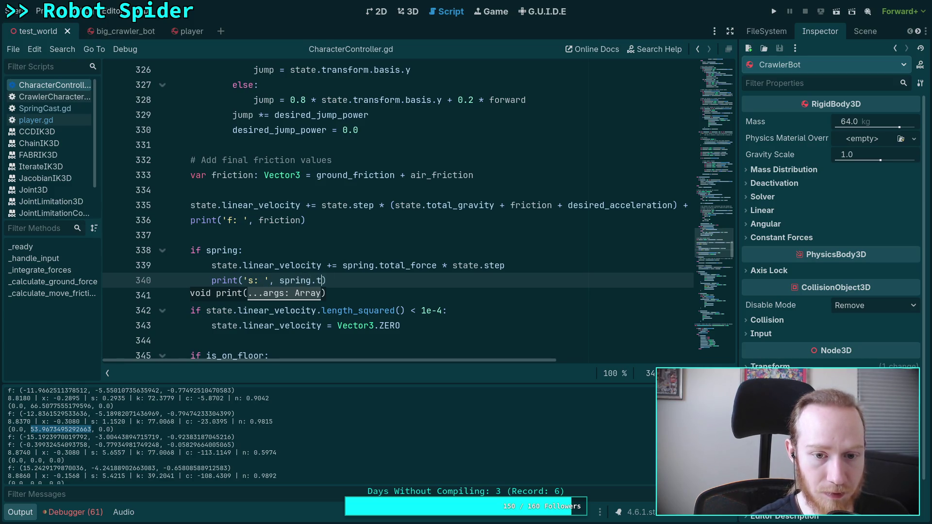
text(ot)
key(Return)
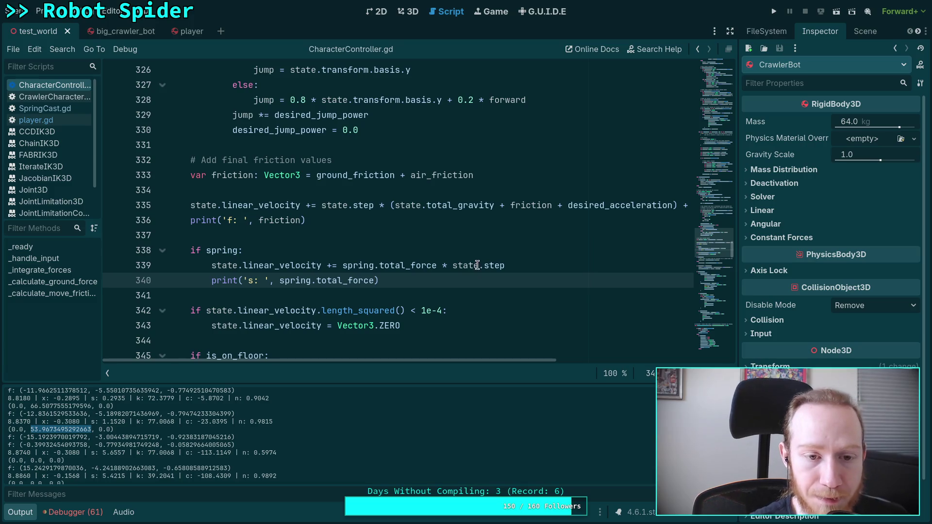
Step: Delete the print('f: ', friction) debug line on line 336 and save
drag(190, 221, 330, 217)
key(BackSpace)
key(BackSpace)
key(BackSpace)
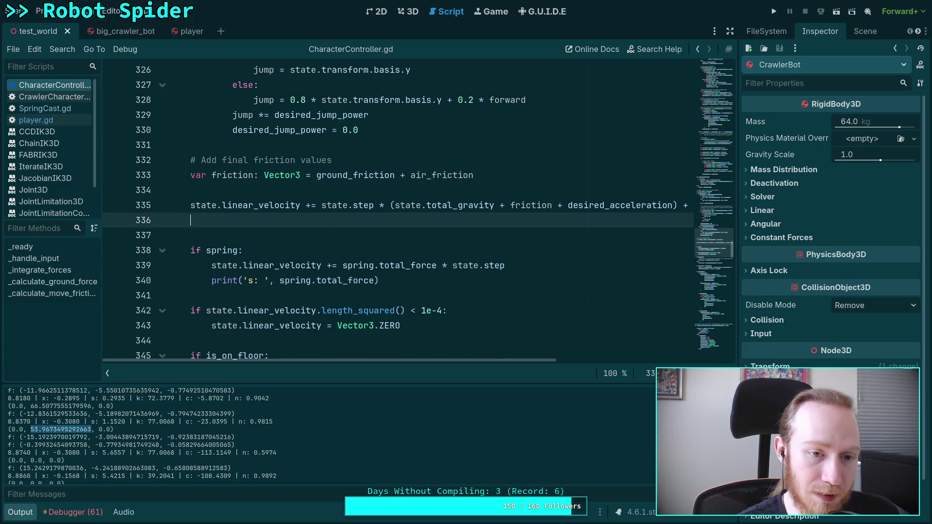
key(ctrl+s)
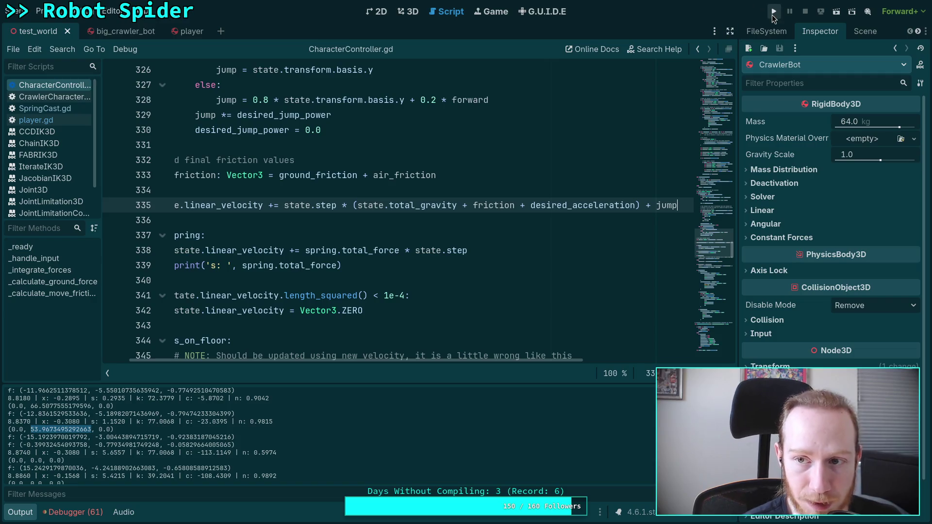
Step: Run the stairs test, locate the spring force spike (415.95, 230.55, 0.0) in Output, then stop
click(774, 11)
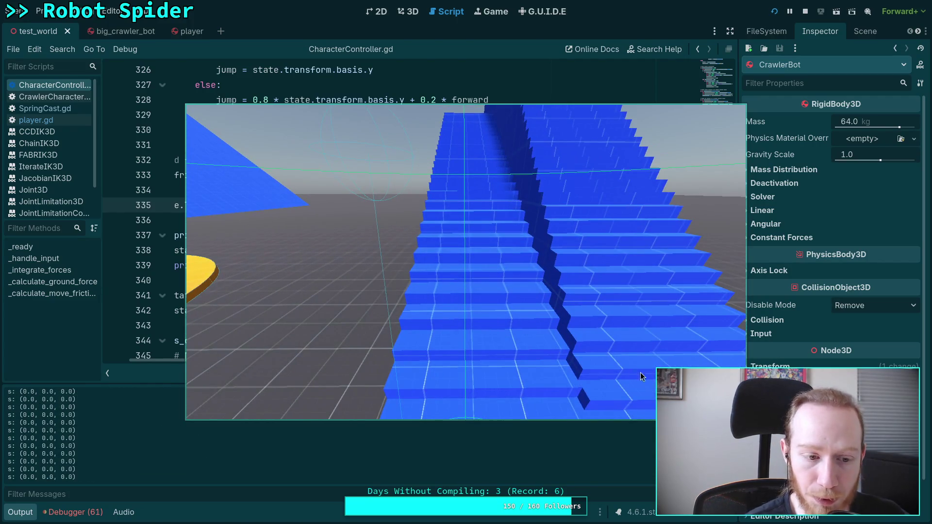
key(F5)
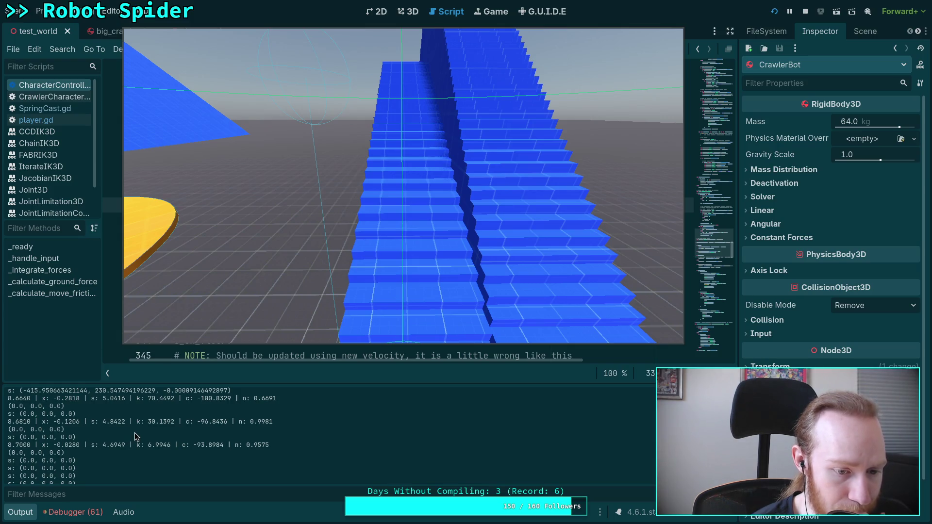
scroll(134, 437, up, 1)
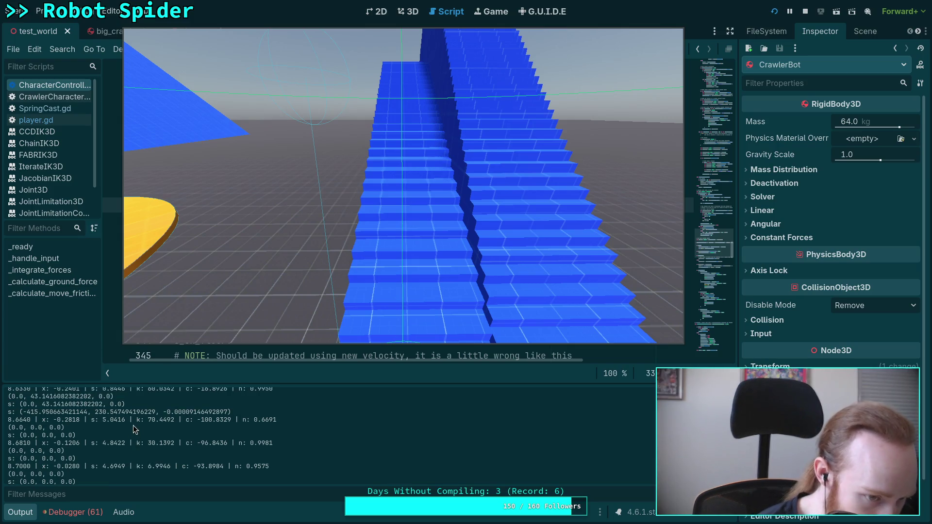
scroll(135, 435, up, 1)
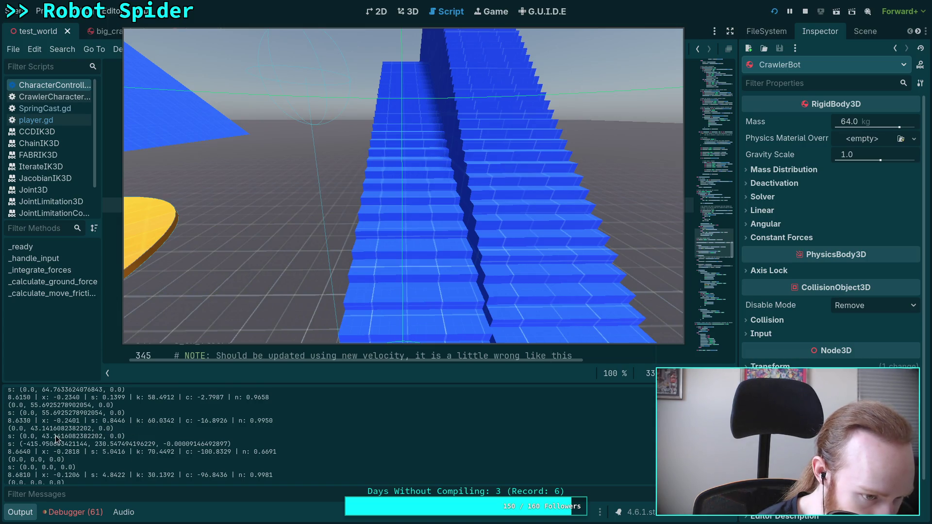
drag(23, 443, 228, 443)
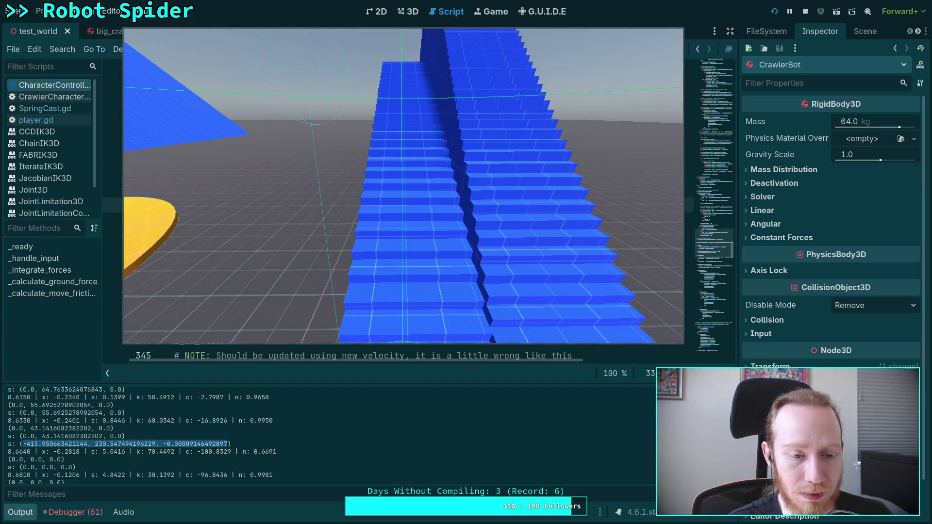
click(803, 12)
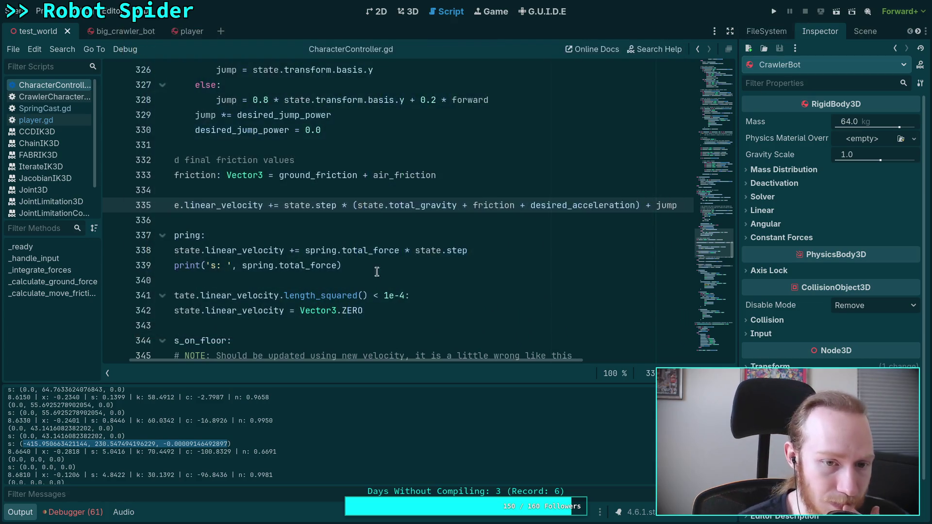
Step: Search CharacterController.gd for total_force and step through its matches
drag(431, 362, 349, 358)
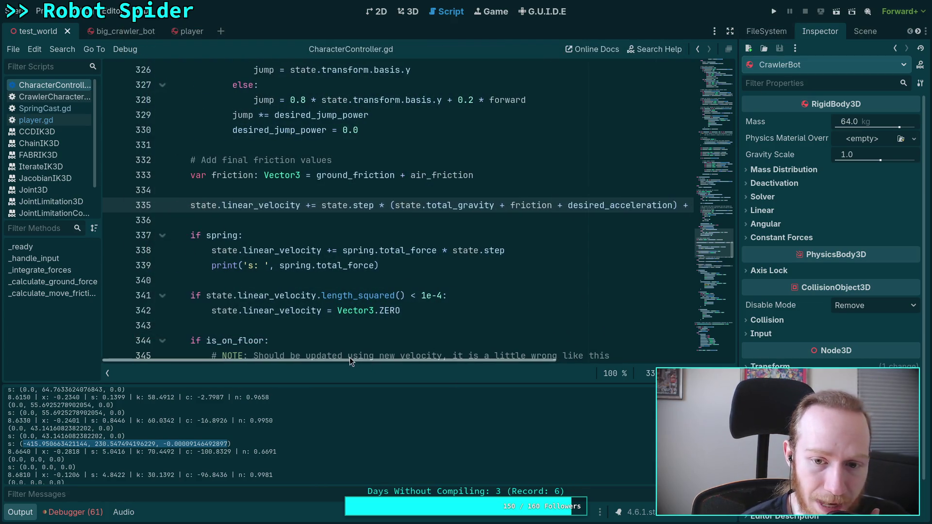
double_click(386, 247)
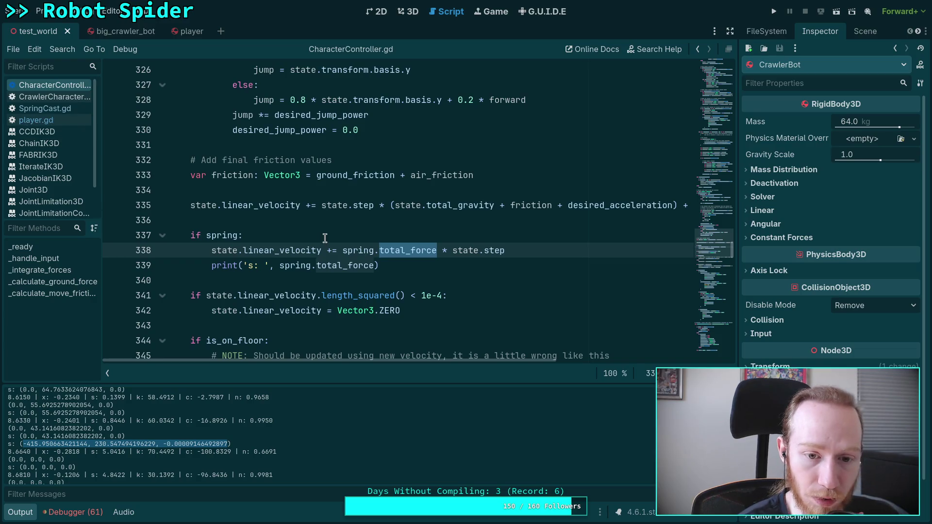
double_click(343, 264)
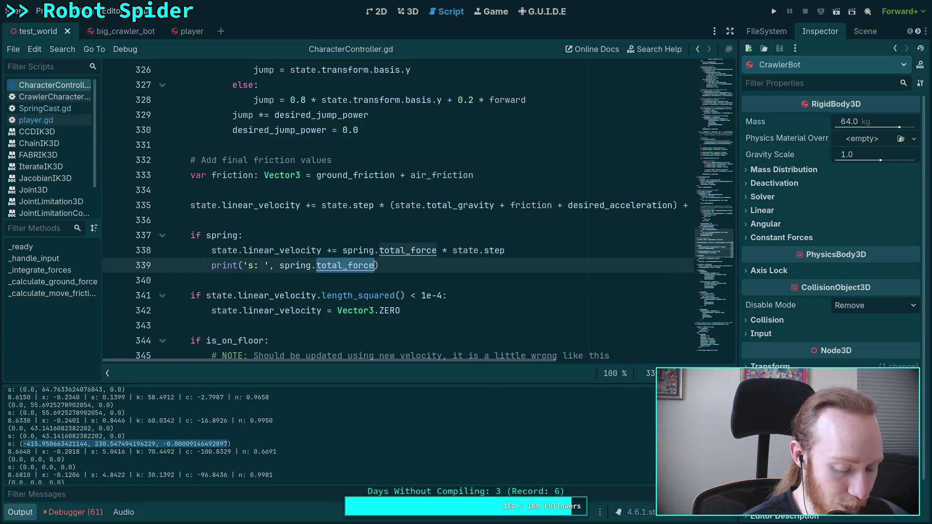
key(ctrl+f)
click(579, 373)
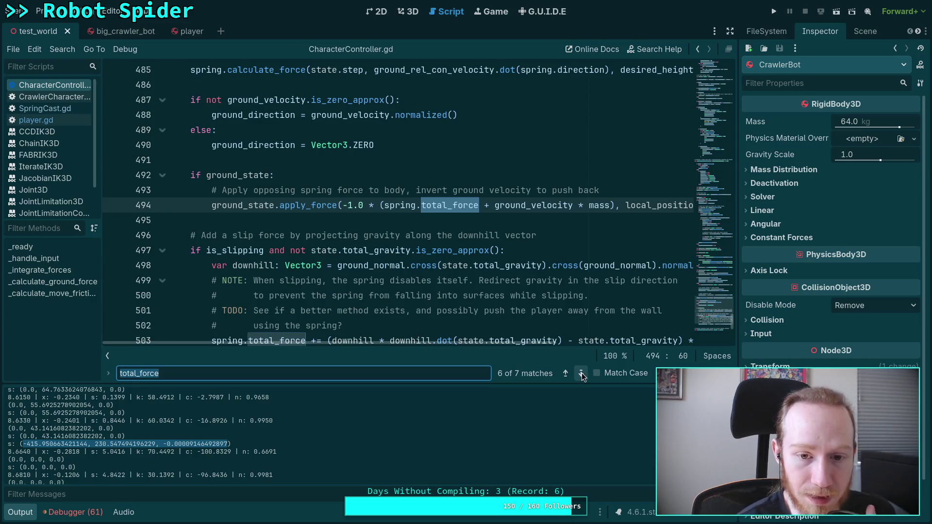
click(581, 374)
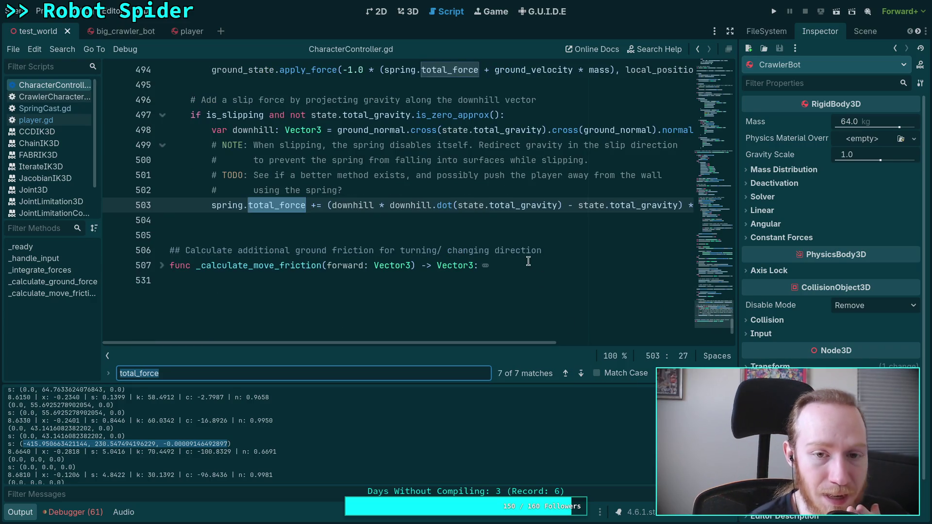
scroll(457, 268, up, 1)
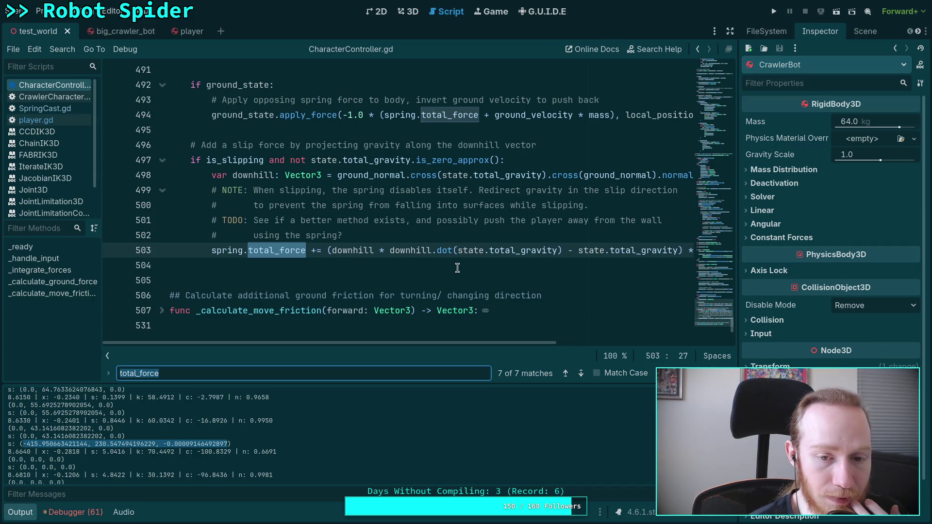
Step: Remove the * mass factor from the end of line 503
mouse_move(457, 343)
mouse_down()
mouse_move(545, 351)
mouse_move(506, 351)
mouse_up()
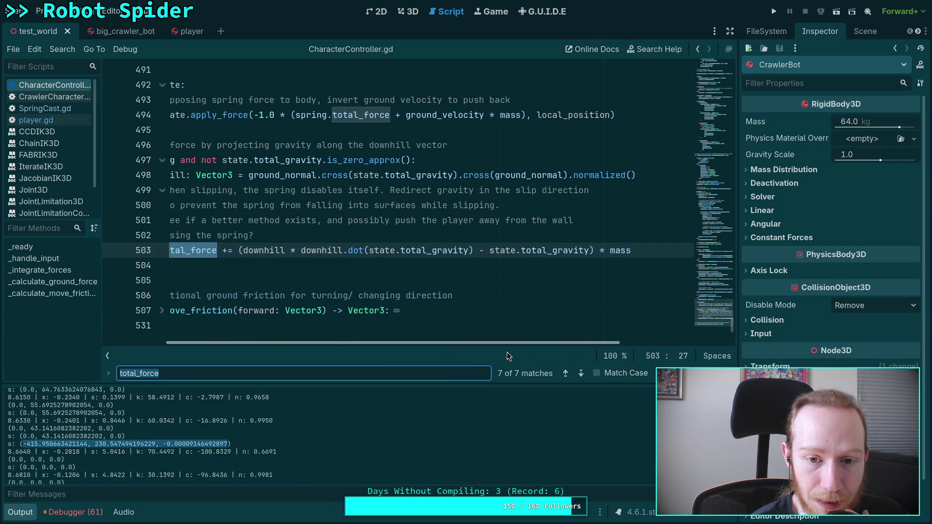
drag(595, 250, 645, 252)
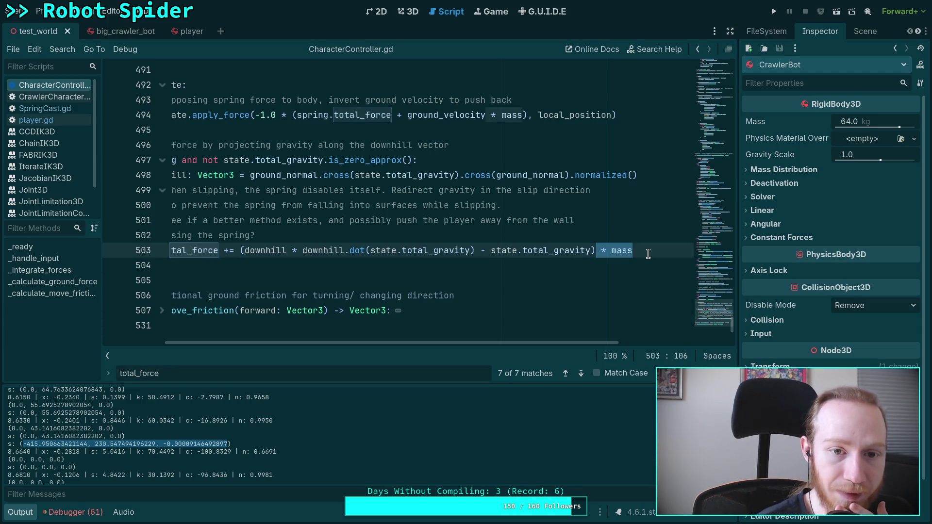
key(BackSpace)
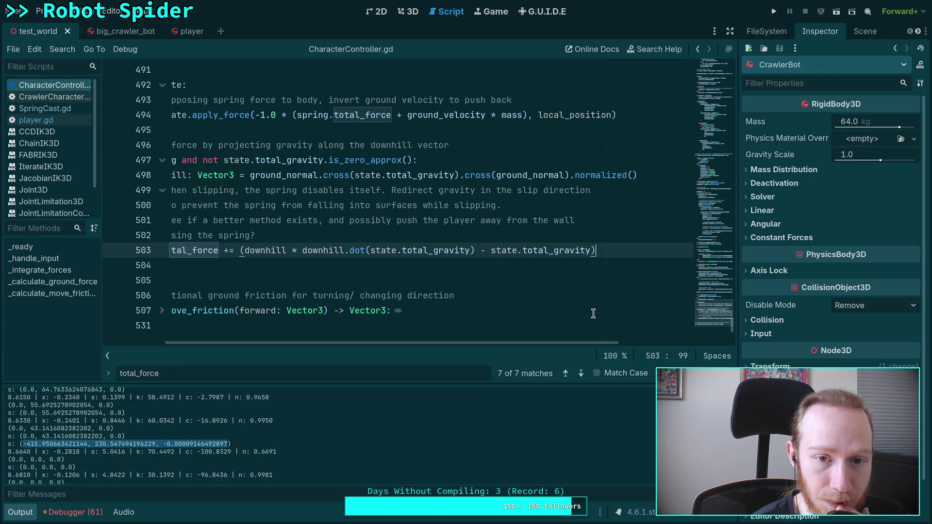
drag(566, 343, 477, 333)
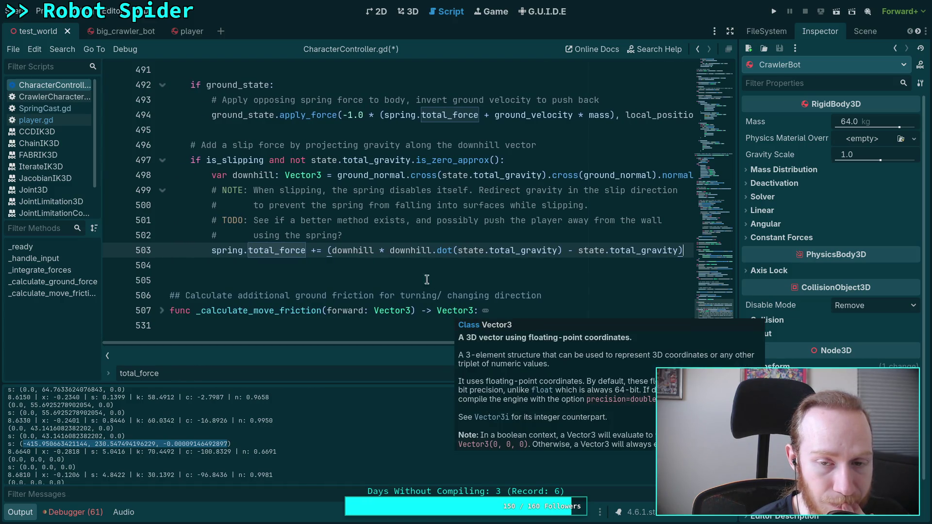
Step: Check total_force on line 494, then restore * mass at the end of line 503
scroll(400, 259, up, 1)
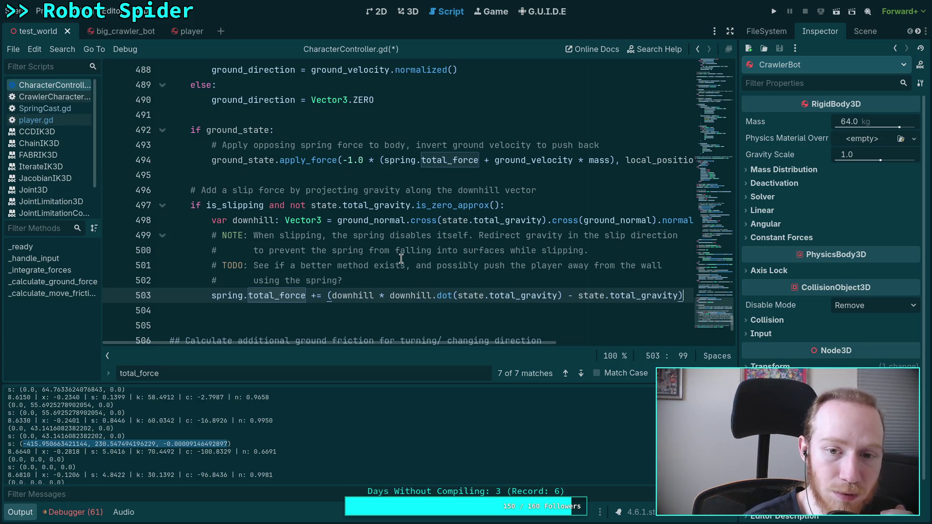
double_click(453, 160)
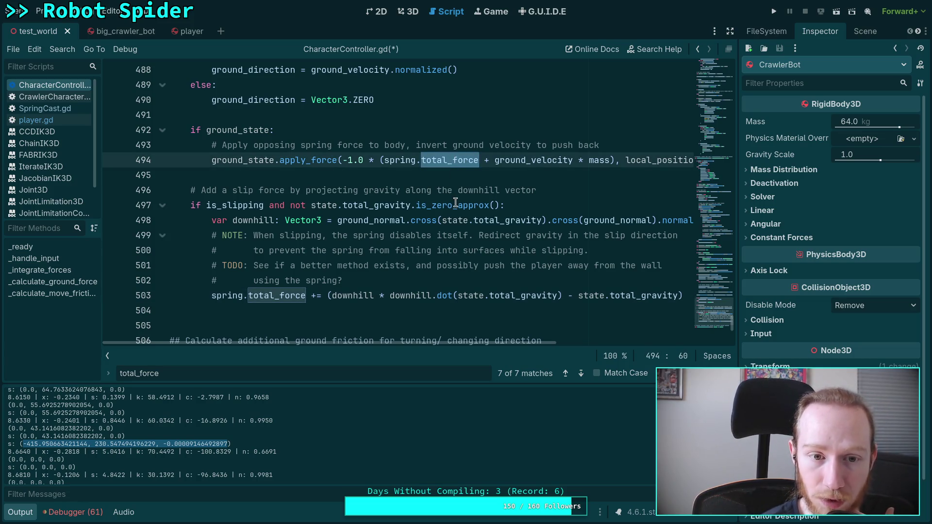
mouse_move(455, 202)
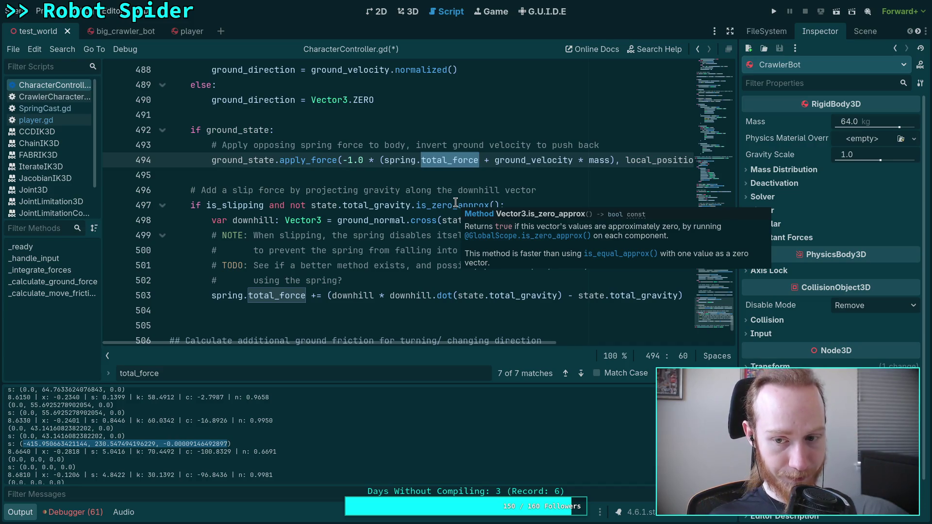
click(631, 296)
key(End)
text(* mass)
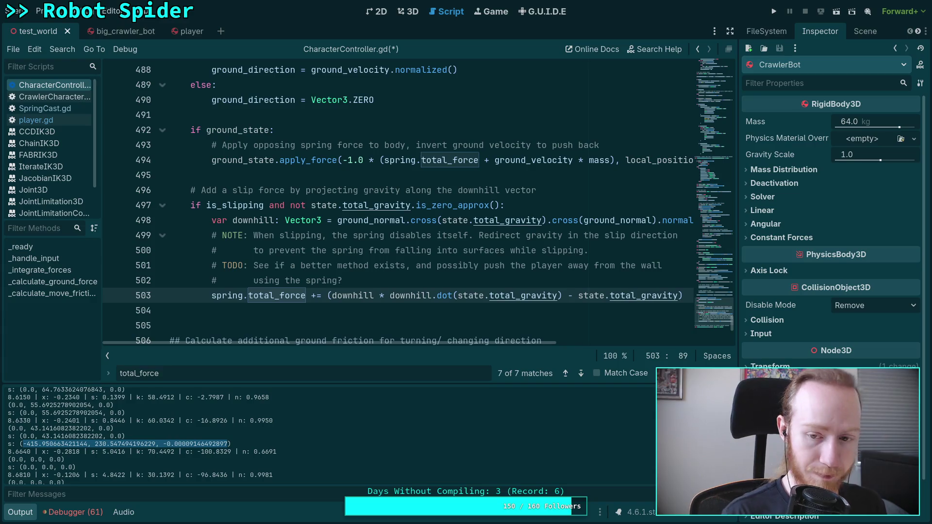
Step: Save CharacterController.gd and switch to SpringCast.gd
drag(529, 341, 498, 341)
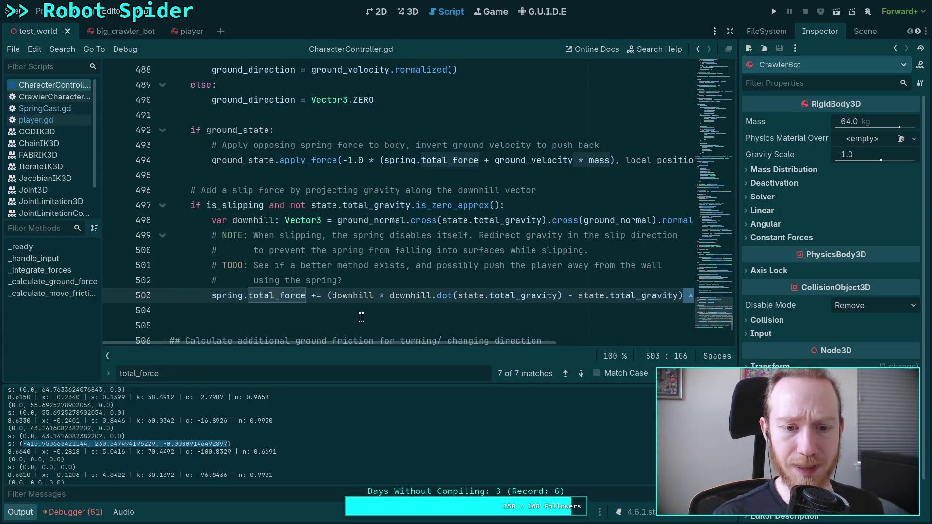
key(Down)
key(ctrl+s)
click(45, 108)
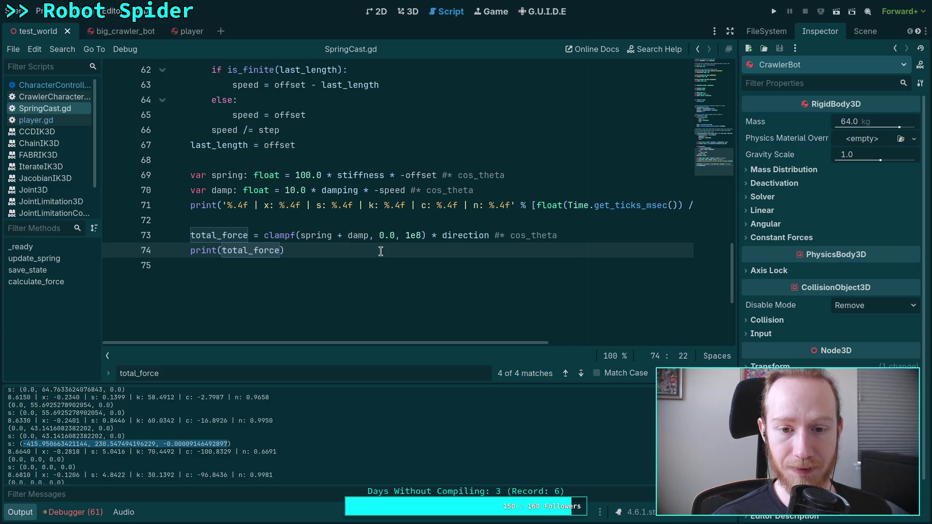
Step: Scroll through the calculate_force function in SpringCast.gd to review its spring code
scroll(380, 251, up, 20)
scroll(378, 250, down, 17)
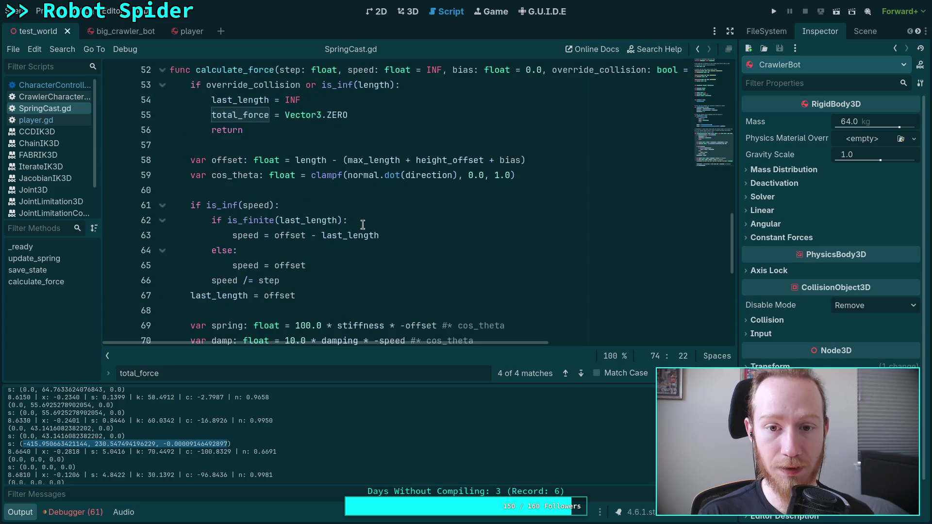
scroll(394, 230, down, 3)
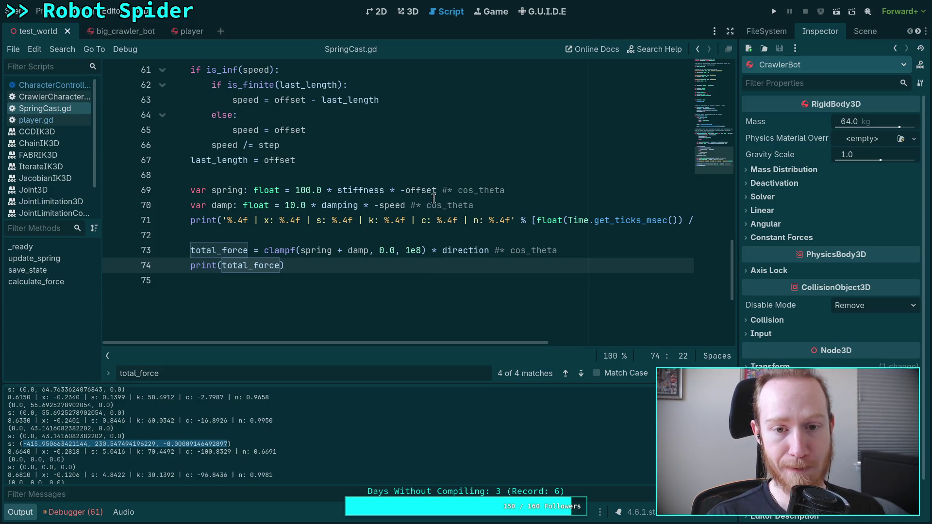
scroll(407, 214, up, 3)
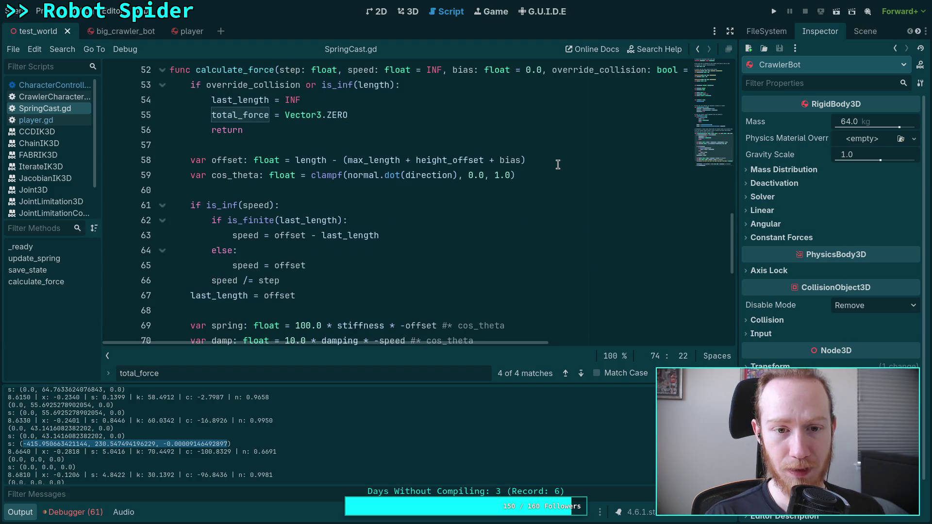
scroll(461, 199, down, 2)
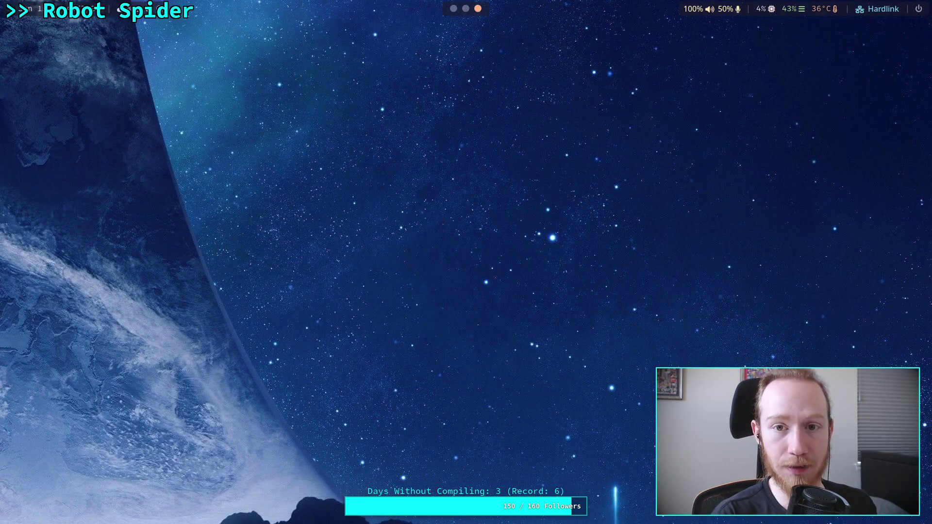
Step: Switch desktop workspaces to reach the browser showing the planet-game GitHub repository
key(super+1)
key(super+3)
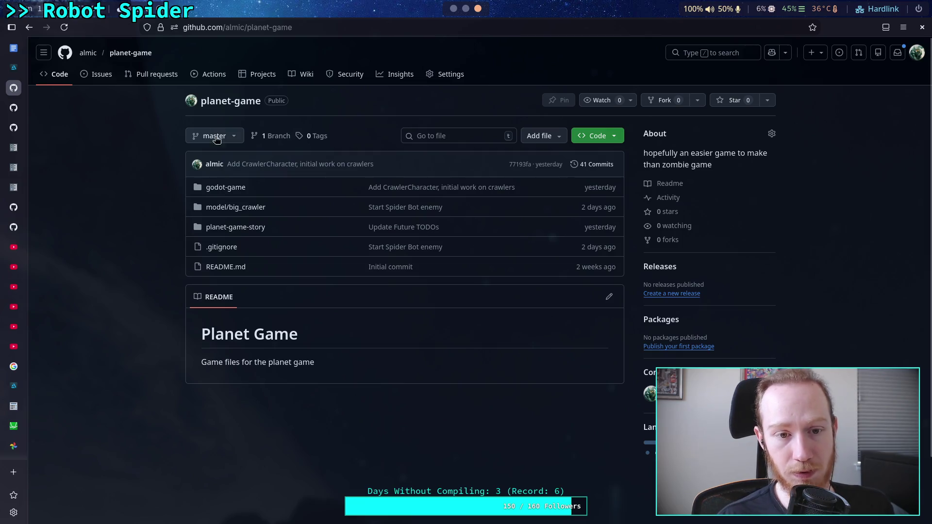
Step: View godot-game/character/CharacterController.gd on GitHub at its spring code, then go back to Godot
click(227, 189)
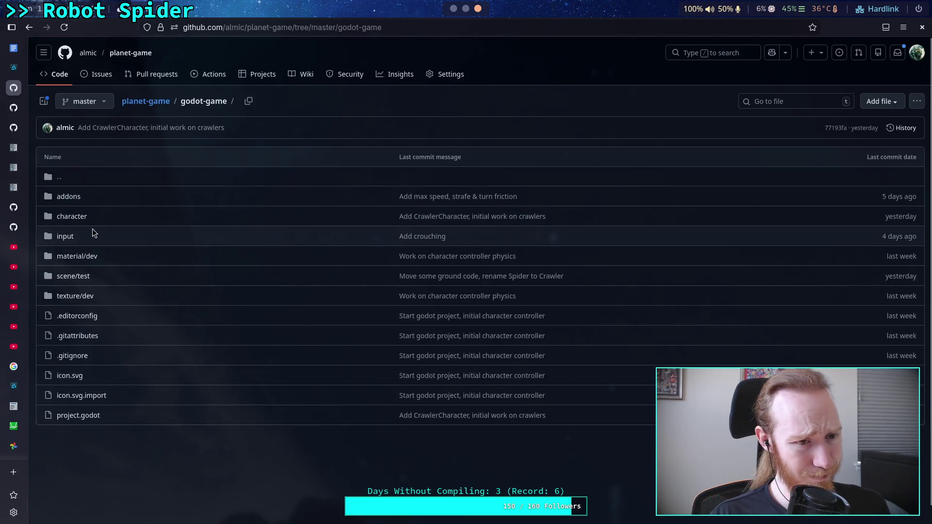
click(71, 216)
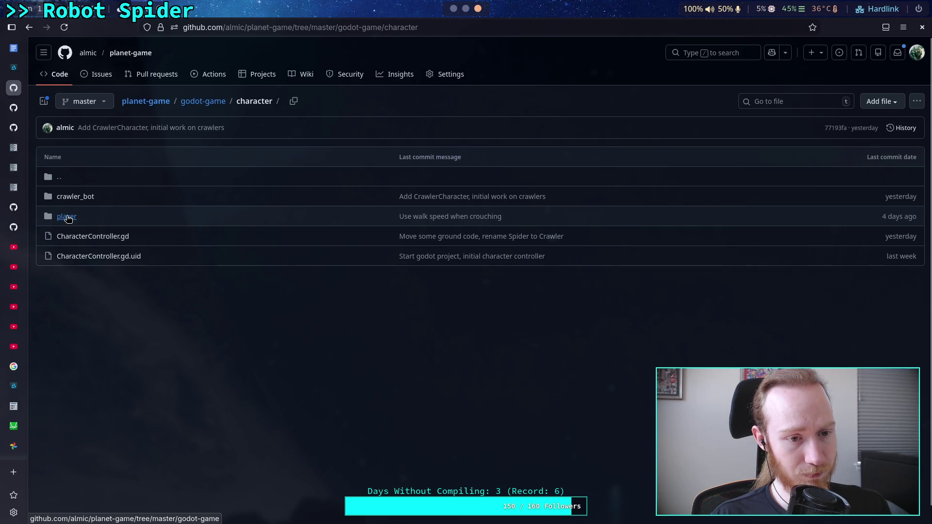
click(68, 236)
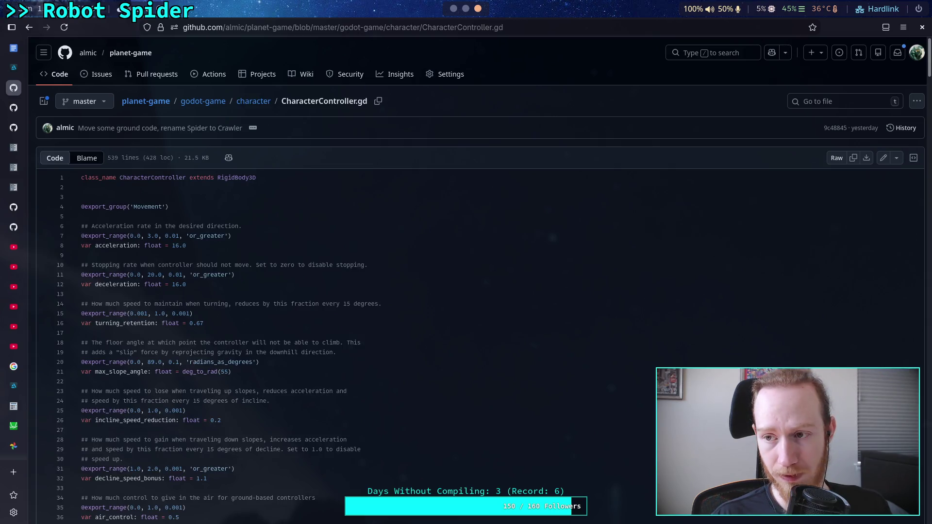
drag(927, 59, 920, 485)
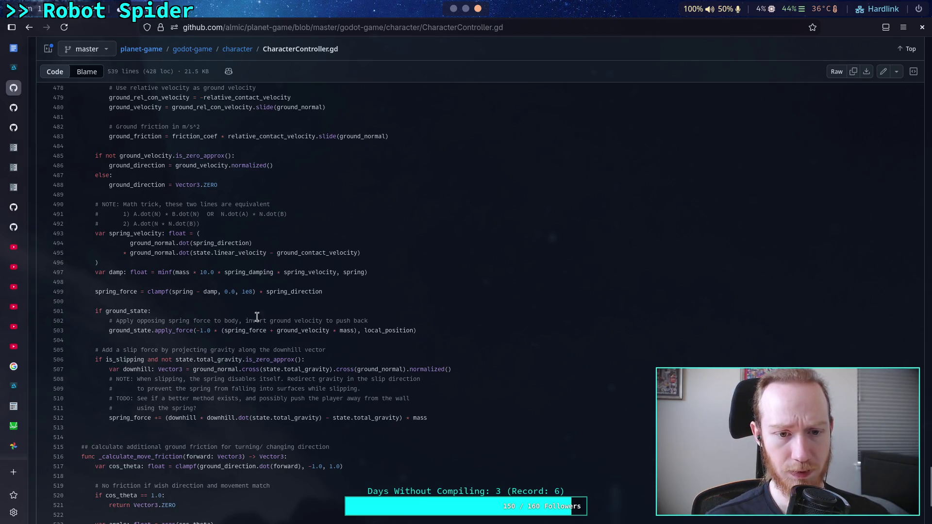
scroll(263, 286, up, 5)
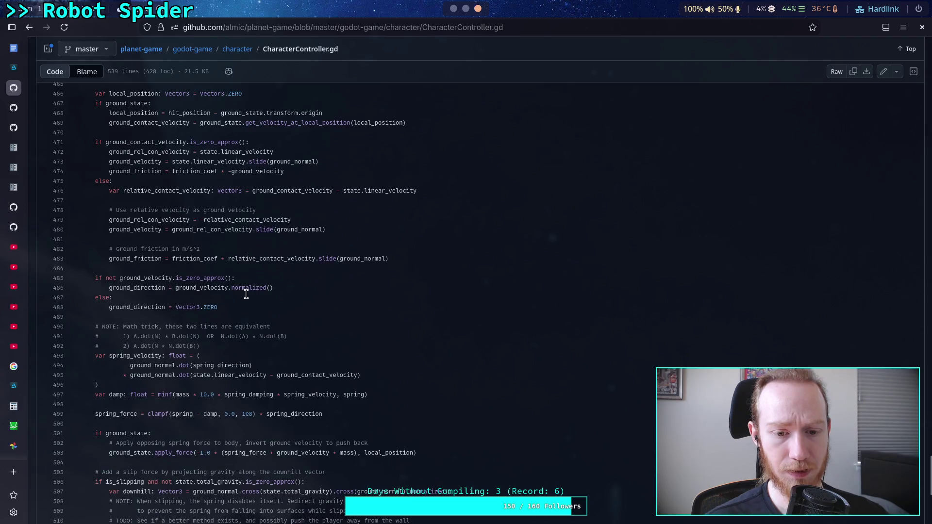
scroll(244, 291, up, 8)
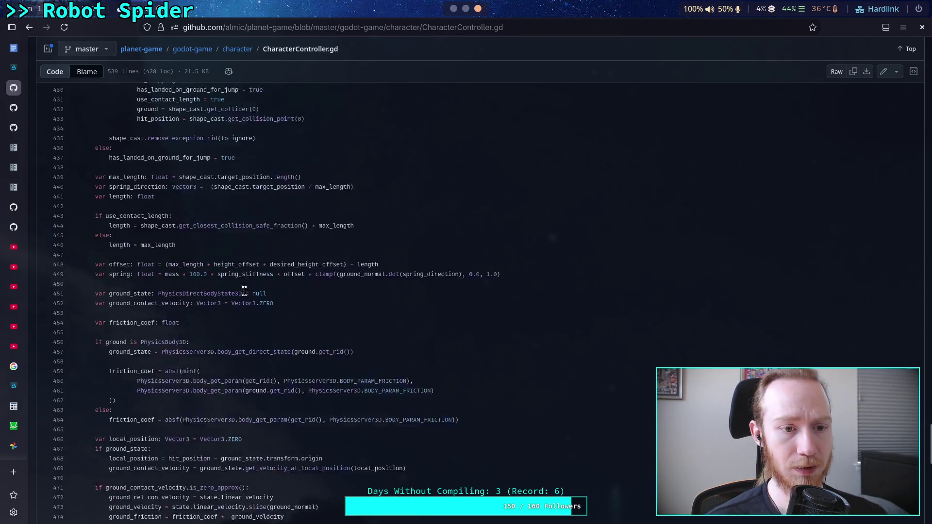
click(453, 9)
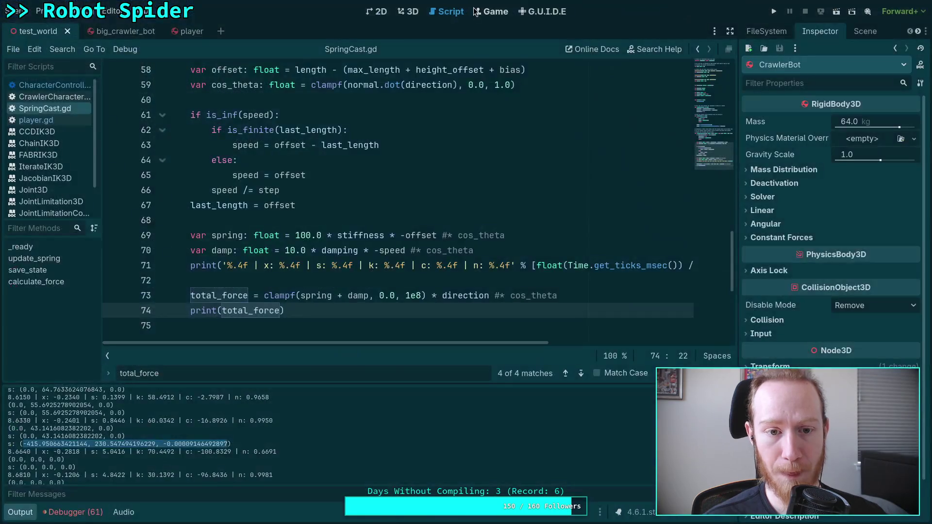
Step: Multiply the spring term (line 69) and damping term (line 70) by mass, then save SpringCast.gd
click(290, 235)
key(ctrl+space)
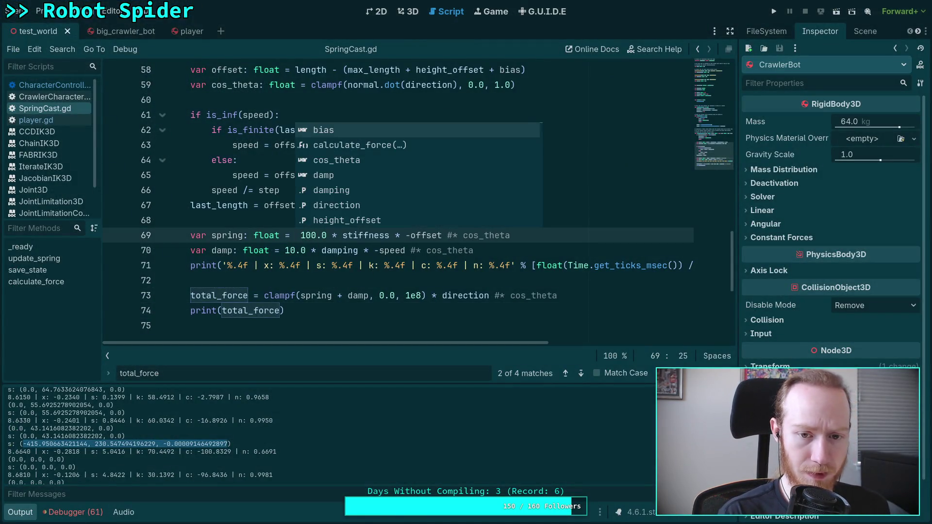
click(436, 236)
text(()
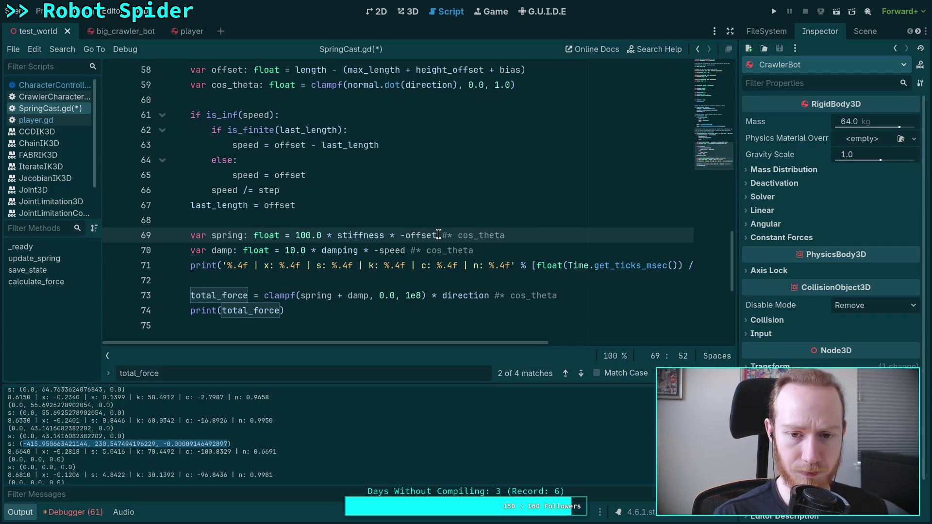
key(Delete)
key(BackSpace)
key(BackSpace)
text(* mass)
click(410, 250)
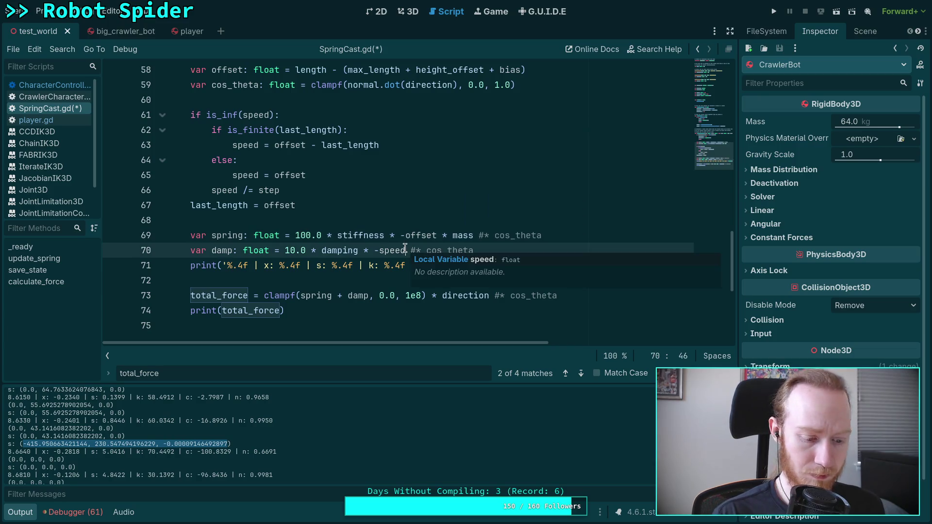
text(* mass)
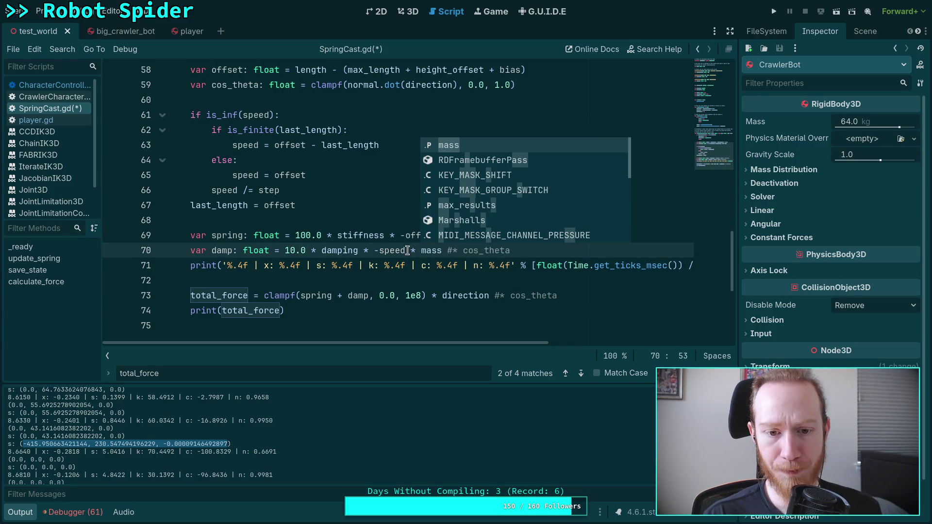
click(464, 296)
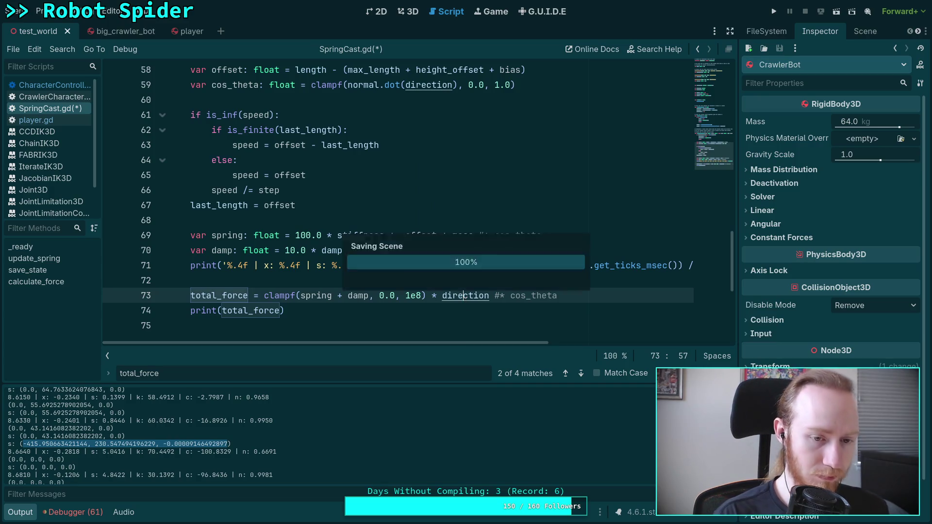
key(ctrl+s)
Step: Look through player.gd, CharacterController.gd and the crawler script, then return to SpringCast.gd
click(56, 121)
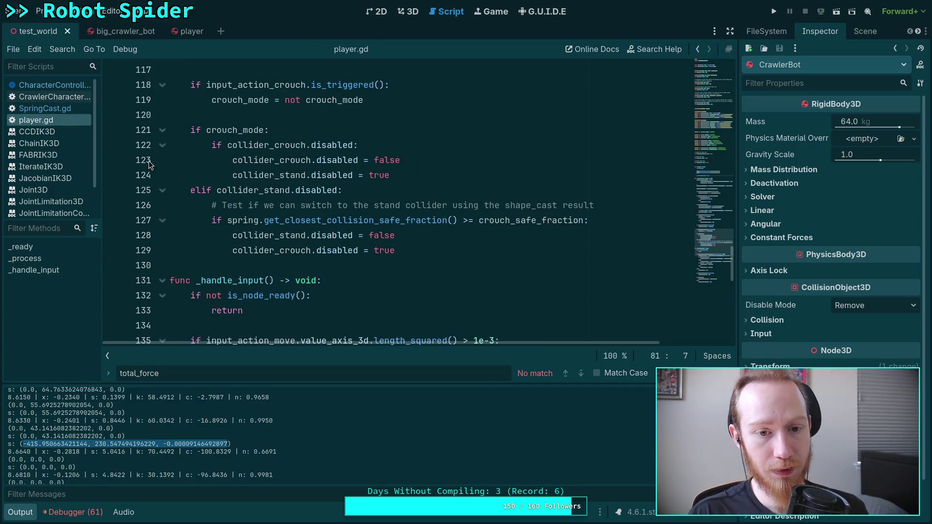
click(48, 85)
scroll(310, 317, down, 4)
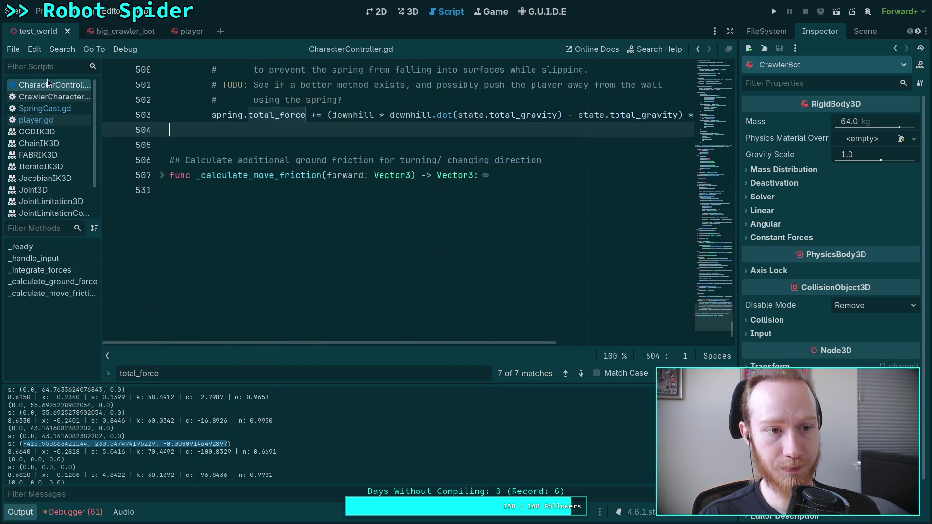
click(54, 97)
click(54, 109)
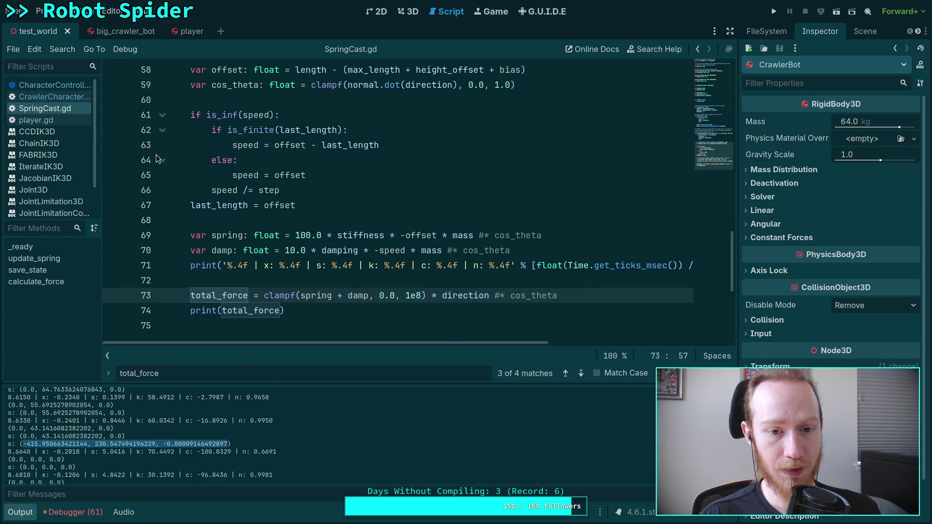
Step: Change the print to total_force / mass, save SpringCast.gd, and switch to player.gd
click(280, 310)
text(/ mass)
key(ctrl+s)
click(193, 255)
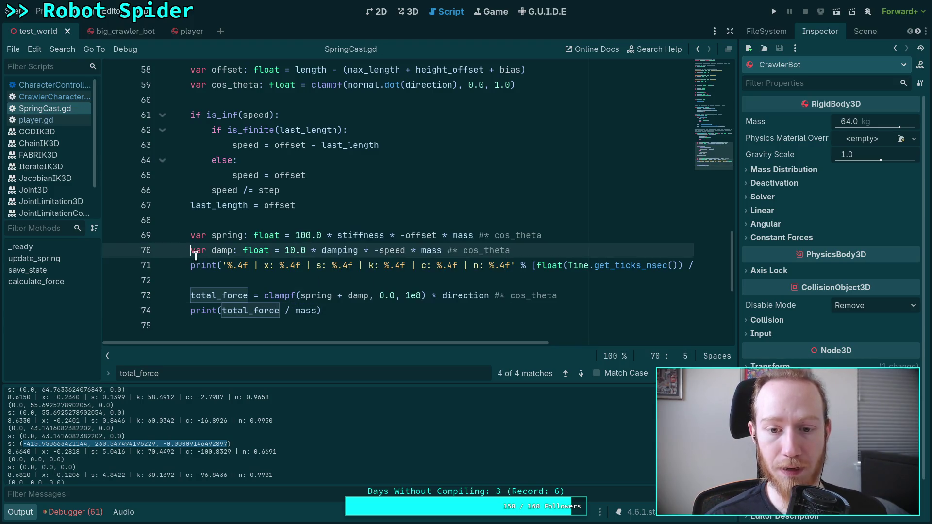
click(54, 120)
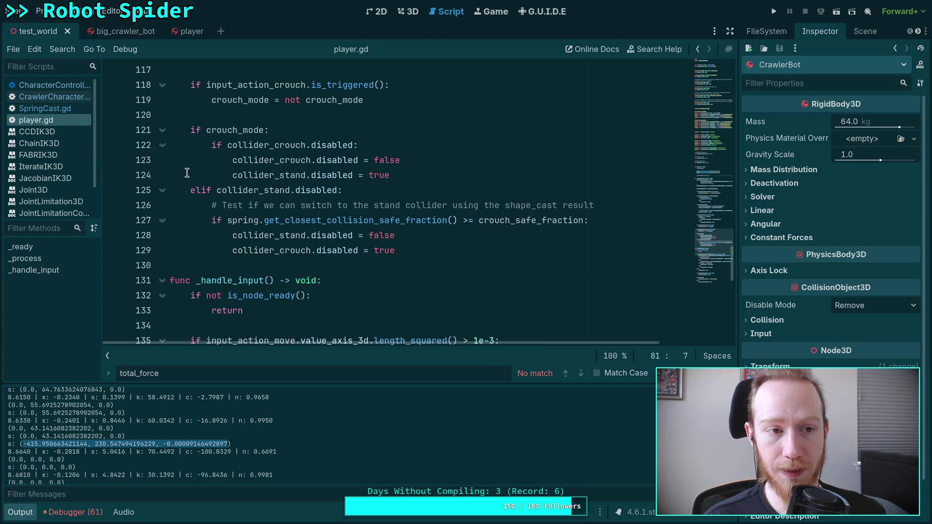
Step: Multiply spring.total_force on line 338 by state.inverse_mass, then run the game
click(53, 84)
scroll(333, 225, up, 3)
scroll(481, 333, right, 5)
scroll(413, 272, left, 5)
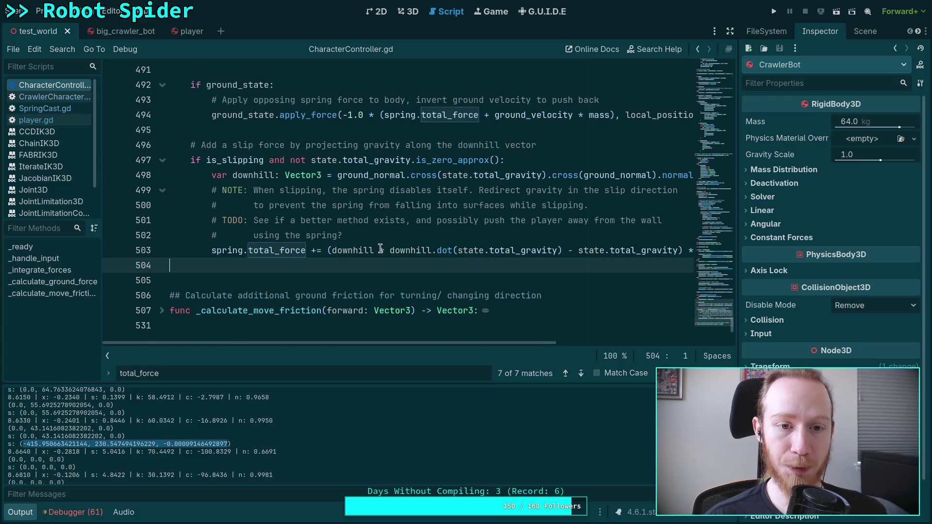
scroll(381, 249, up, 4)
scroll(433, 274, up, 20)
scroll(270, 214, up, 20)
scroll(270, 214, up, 3)
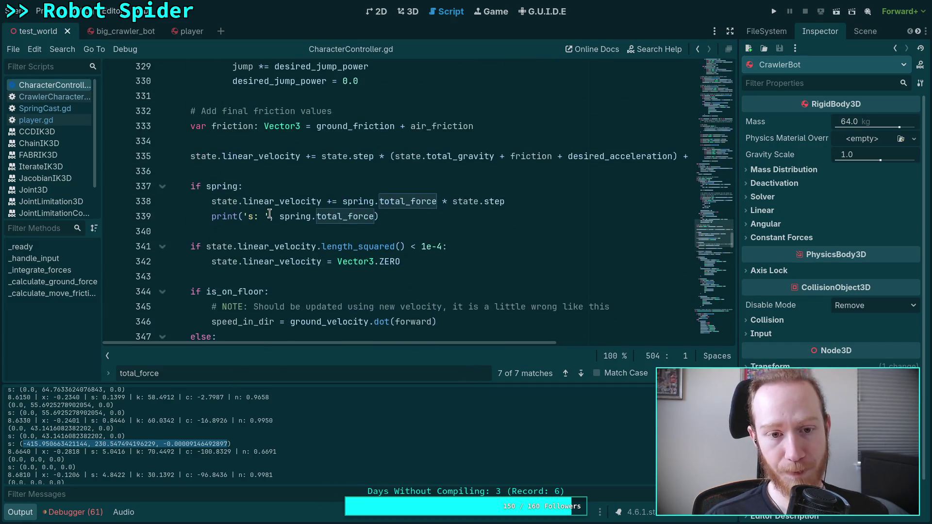
click(527, 205)
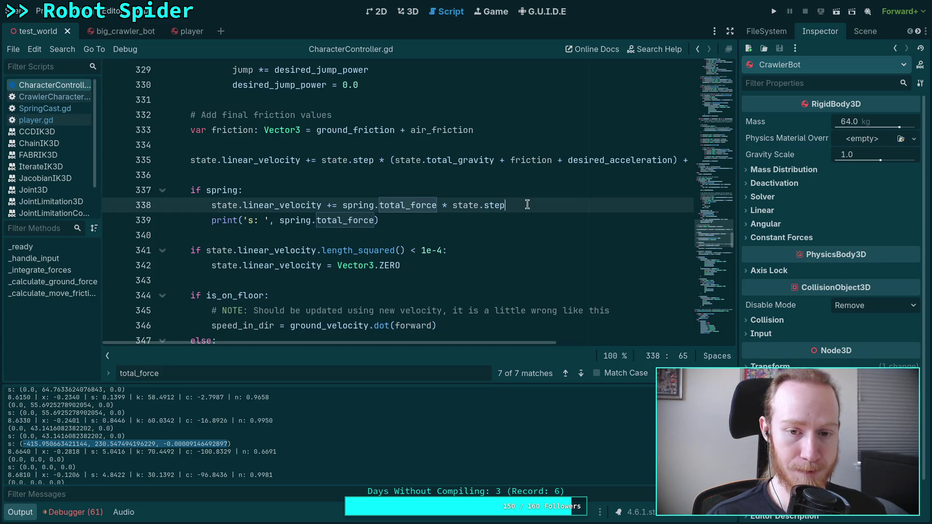
click(436, 205)
text(* state)
text(.inv)
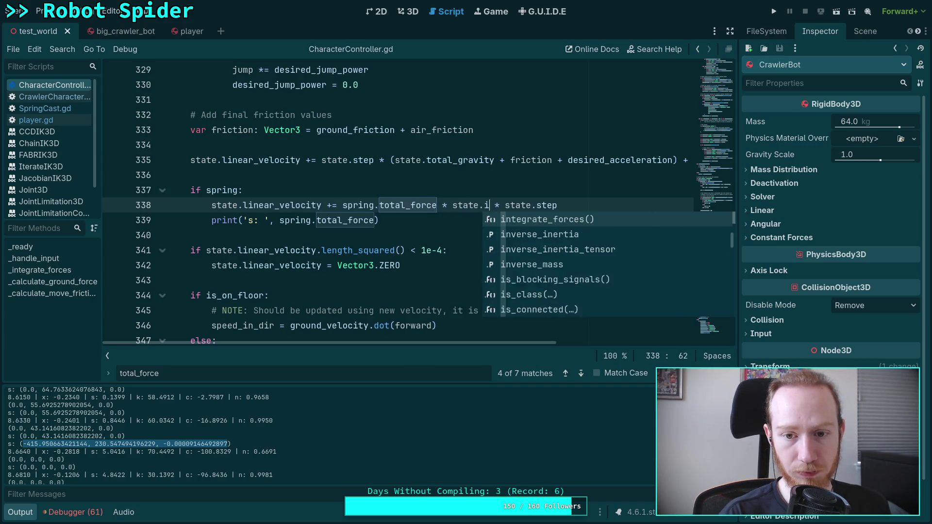
key(Down)
key(Down)
key(Return)
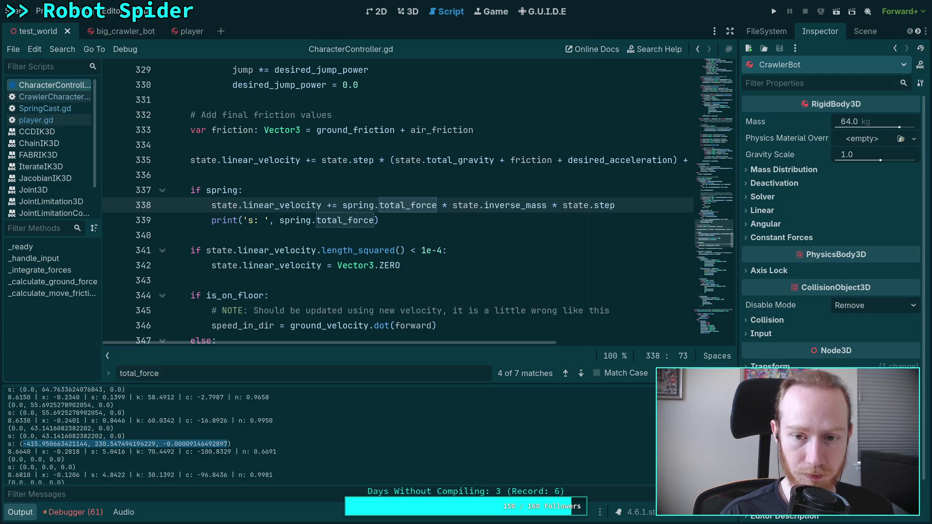
key(F5)
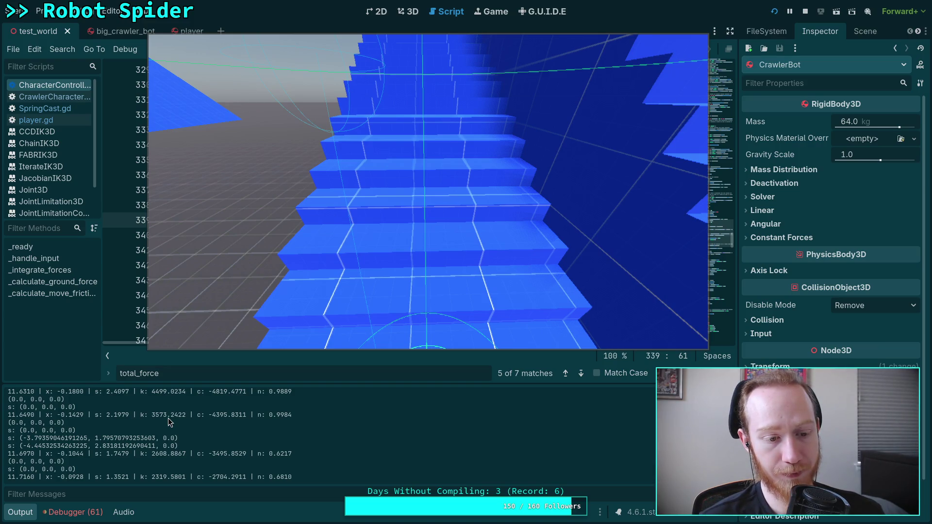
Step: Stop the running game after watching the crawler on the stairs
click(805, 11)
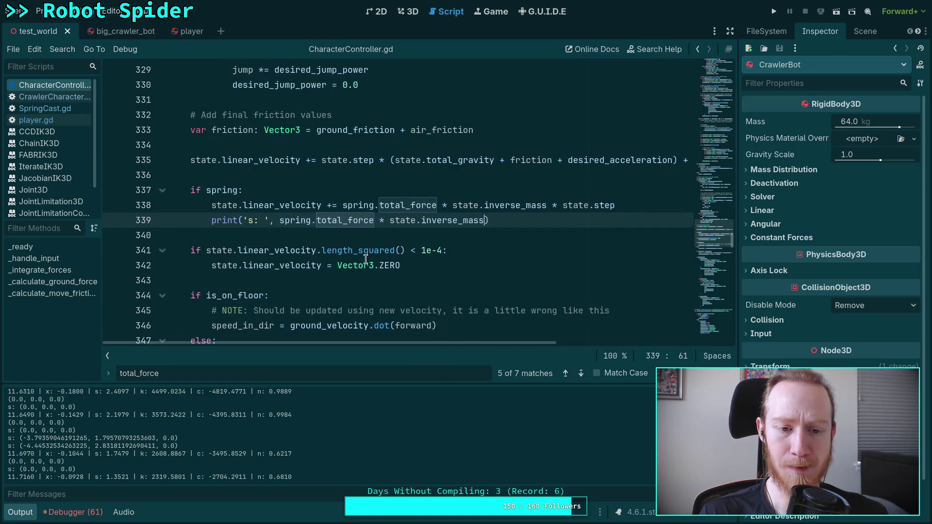
Step: Step through the total_force matches to slip-force line 503, then collapse the Scripts panel
scroll(376, 261, down, 2)
scroll(375, 260, down, 3)
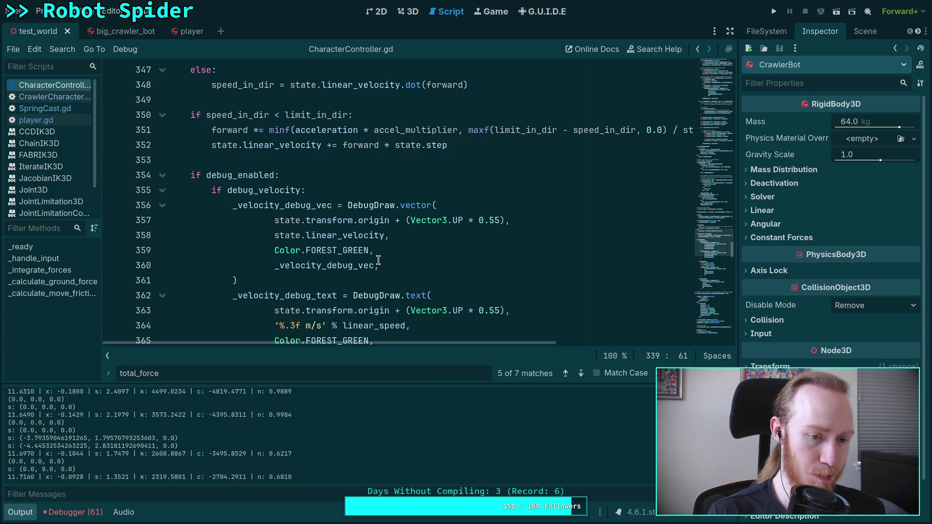
click(585, 373)
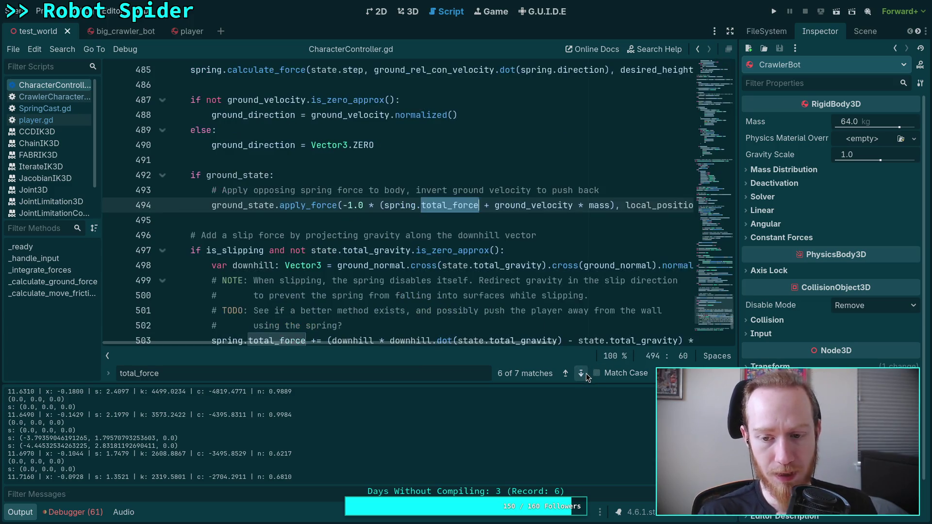
click(587, 374)
scroll(443, 284, up, 2)
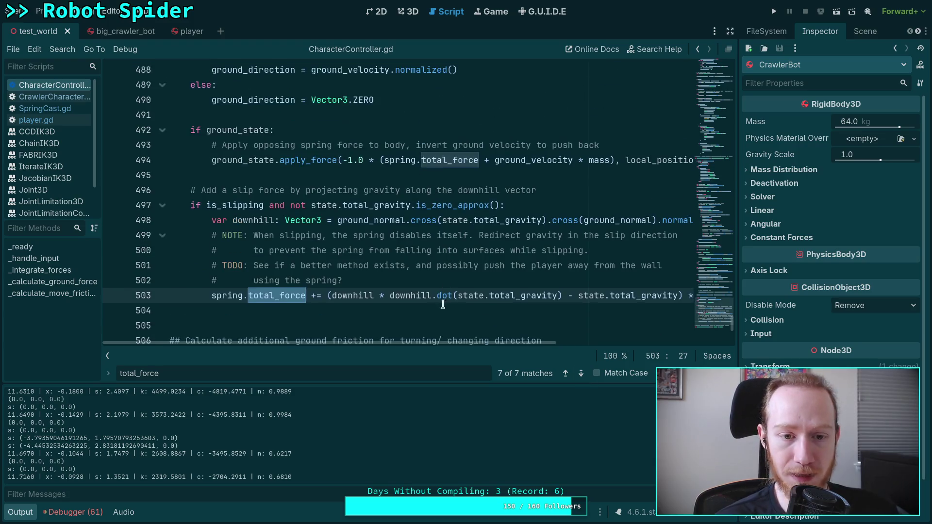
click(110, 356)
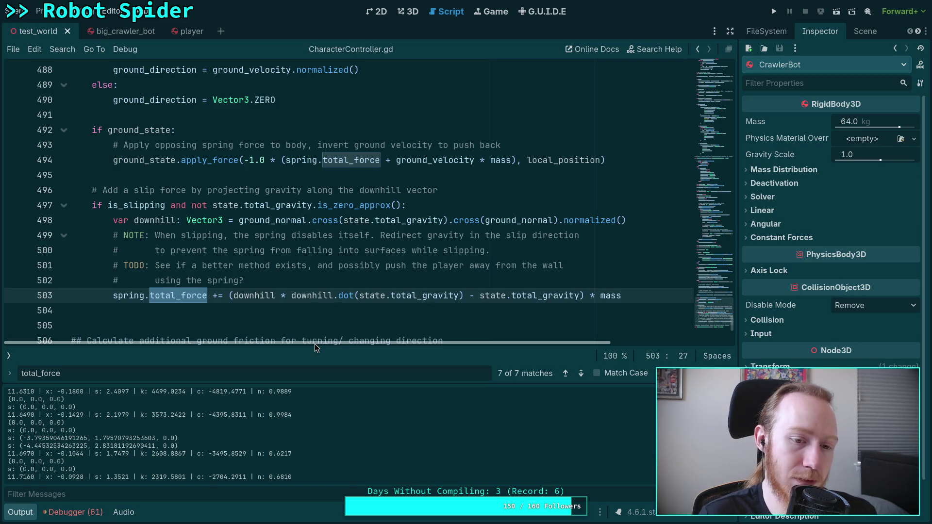
Step: Review the is_slipping usage and the spring force call in CharacterController.gd
double_click(144, 189)
double_click(136, 205)
scroll(203, 243, up, 20)
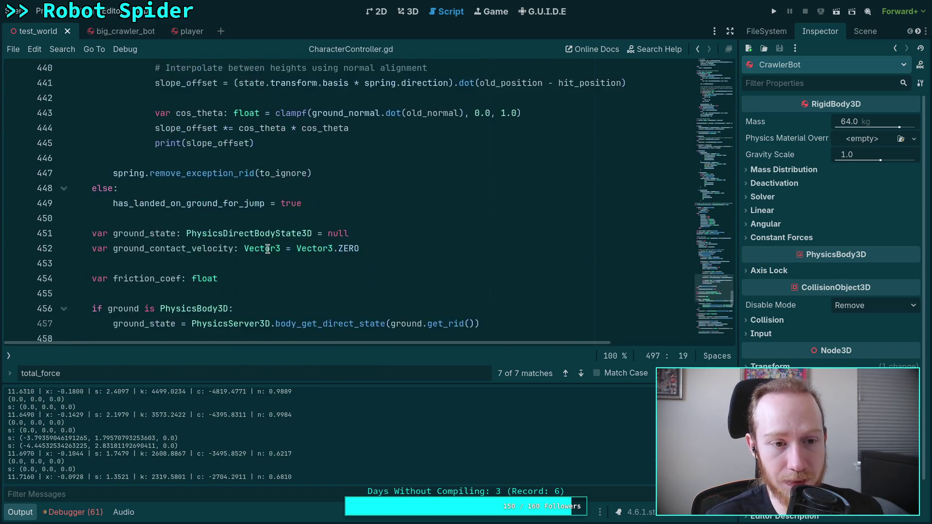
scroll(267, 249, up, 1)
scroll(216, 206, down, 2)
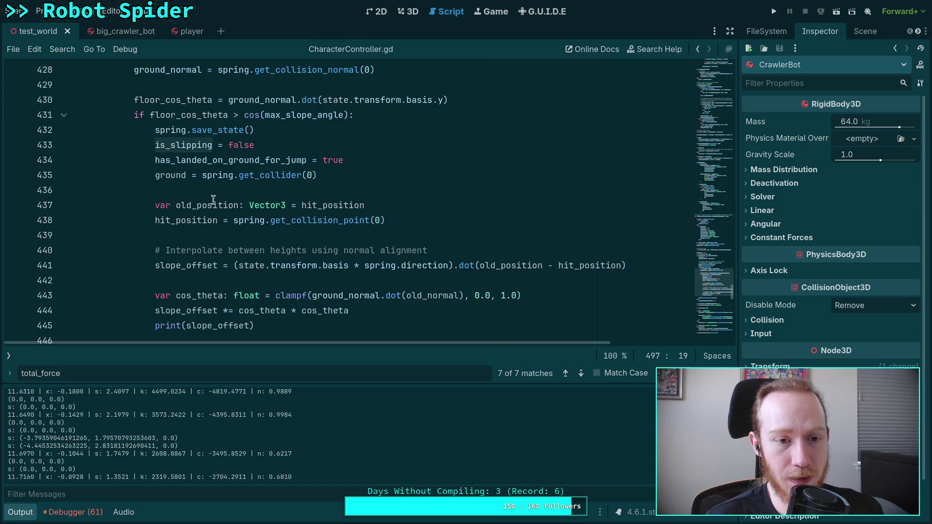
scroll(167, 187, up, 4)
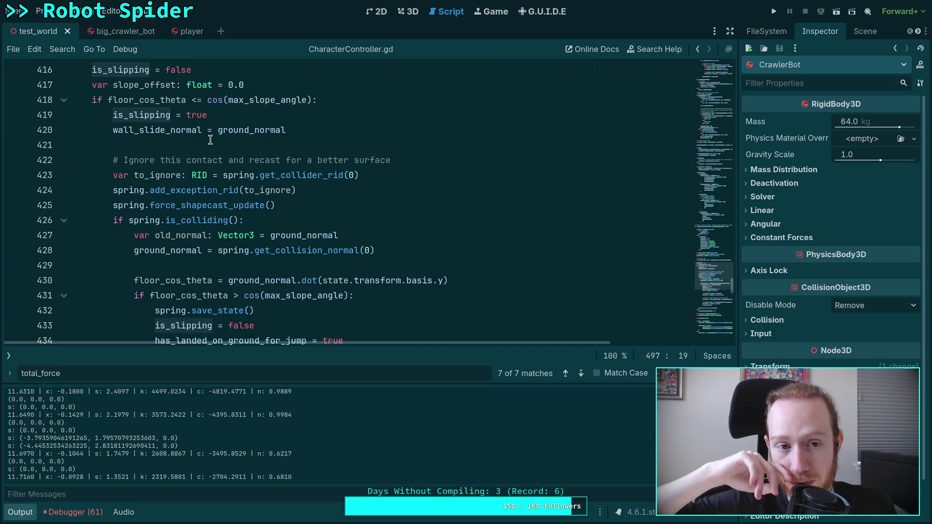
scroll(269, 254, down, 4)
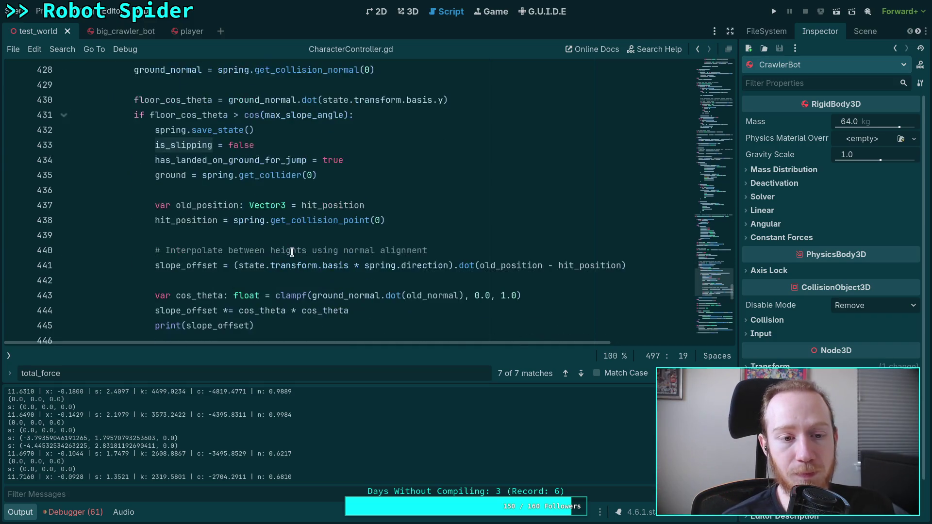
scroll(261, 241, down, 4)
scroll(262, 239, down, 2)
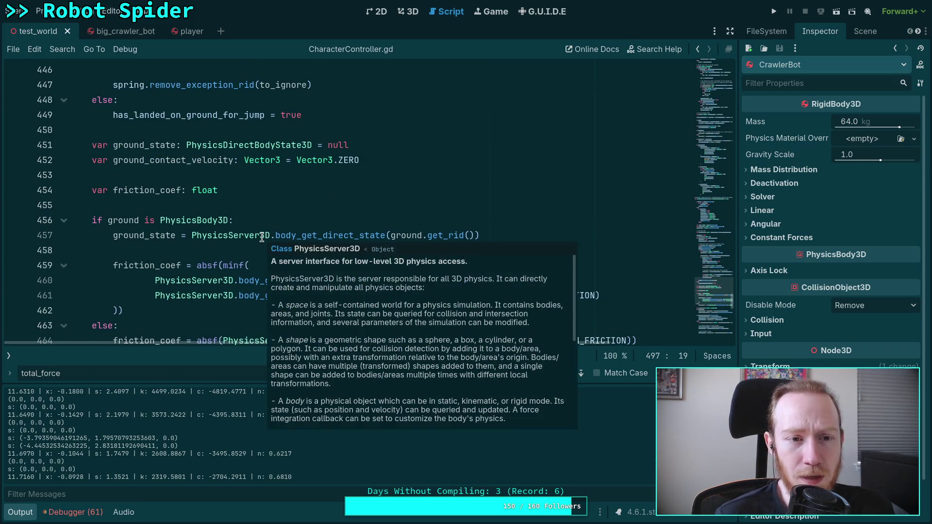
scroll(288, 219, down, 11)
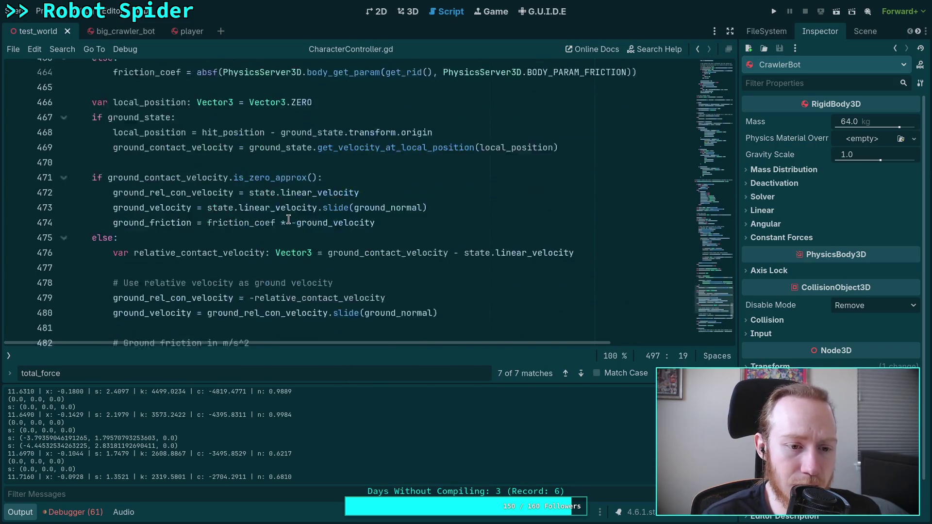
click(306, 159)
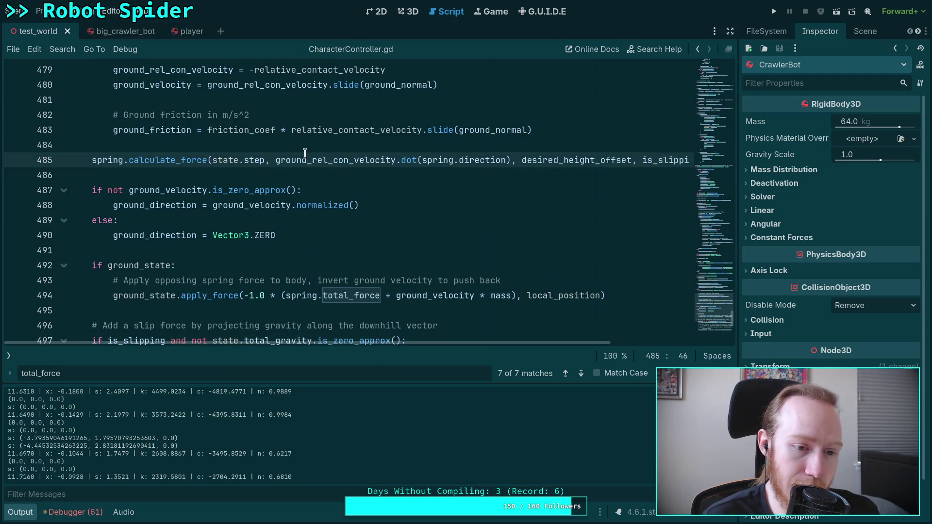
click(211, 142)
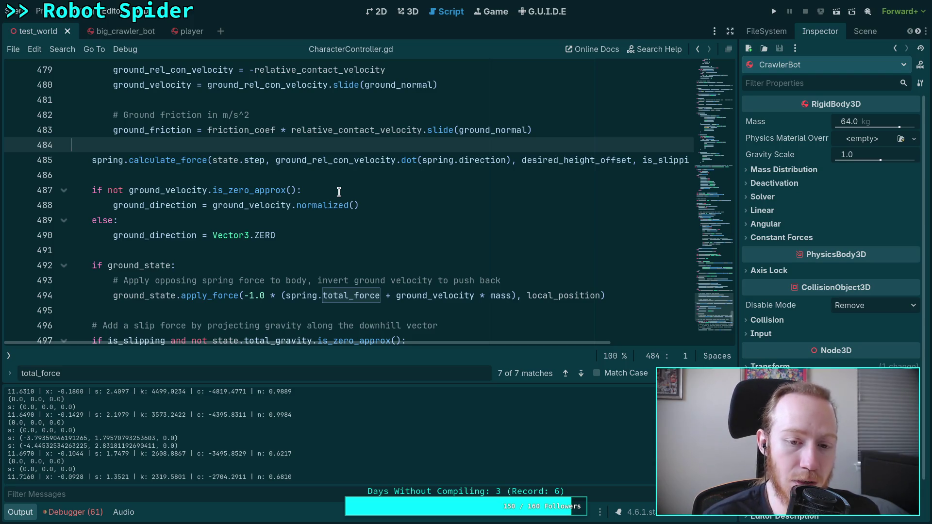
double_click(666, 162)
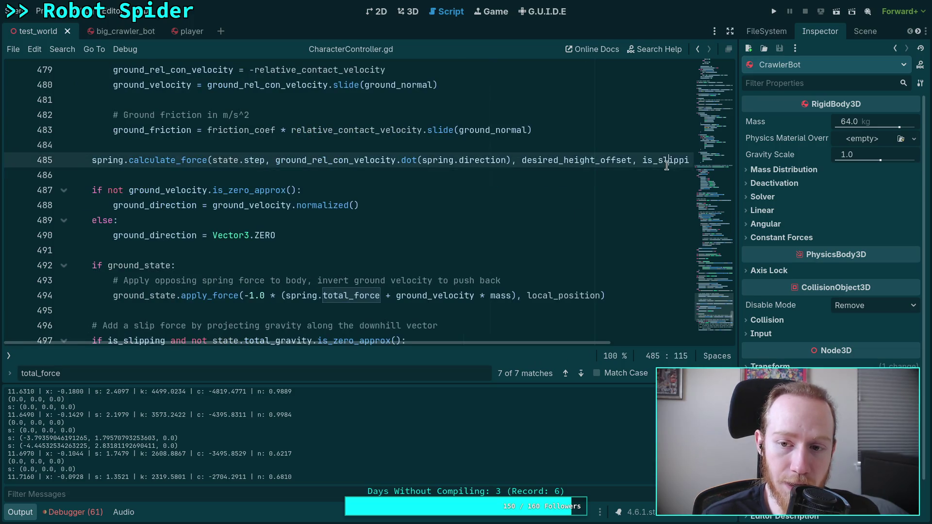
Step: Glance at SpringCast.gd and player.gd, then return to CharacterController.gd
click(10, 357)
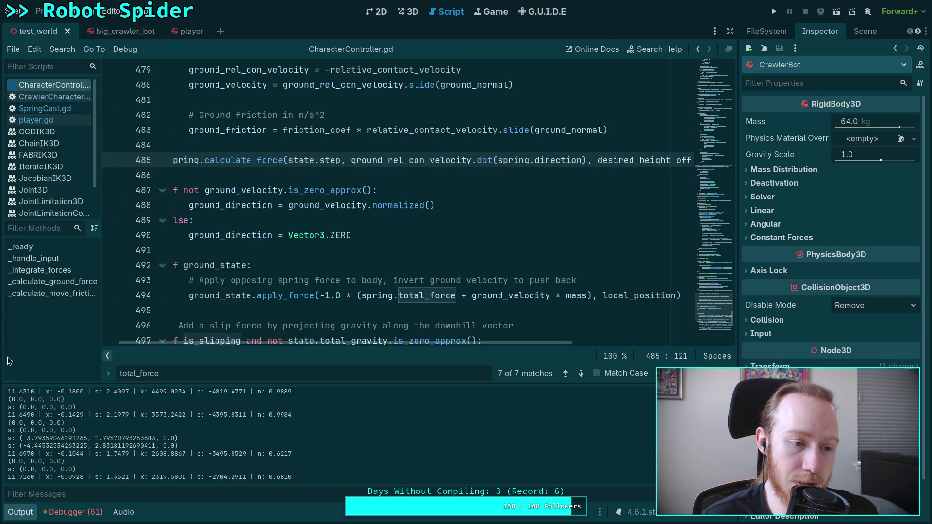
click(33, 108)
scroll(426, 194, up, 4)
drag(211, 160, 426, 160)
click(36, 120)
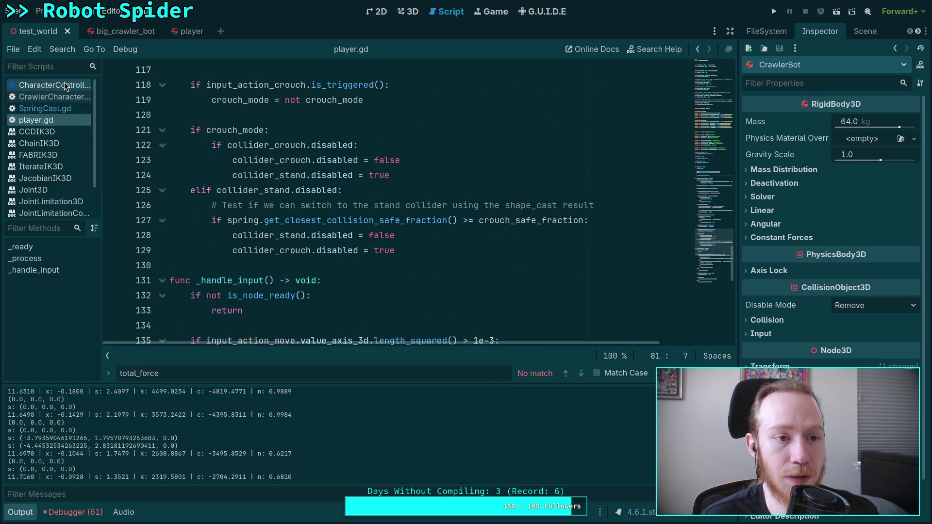
click(64, 84)
Step: Move to empty line 504 and hide the script lists to widen the code
scroll(293, 257, down, 2)
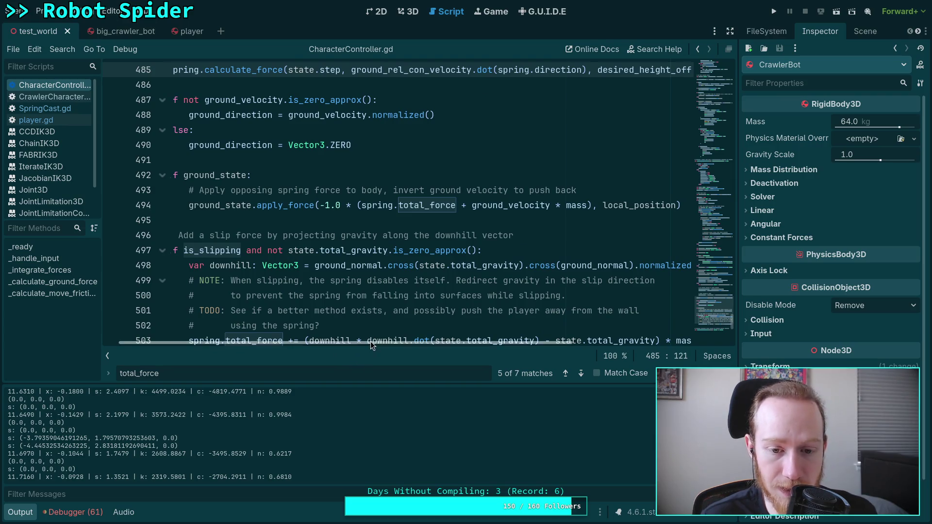
scroll(388, 330, down, 3)
scroll(406, 314, left, 2)
click(194, 272)
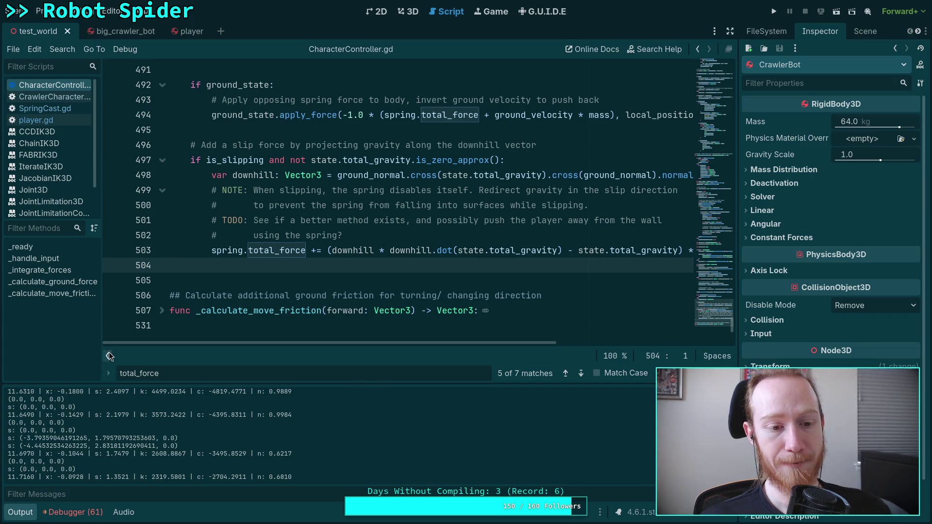
key(ctrl+backslash)
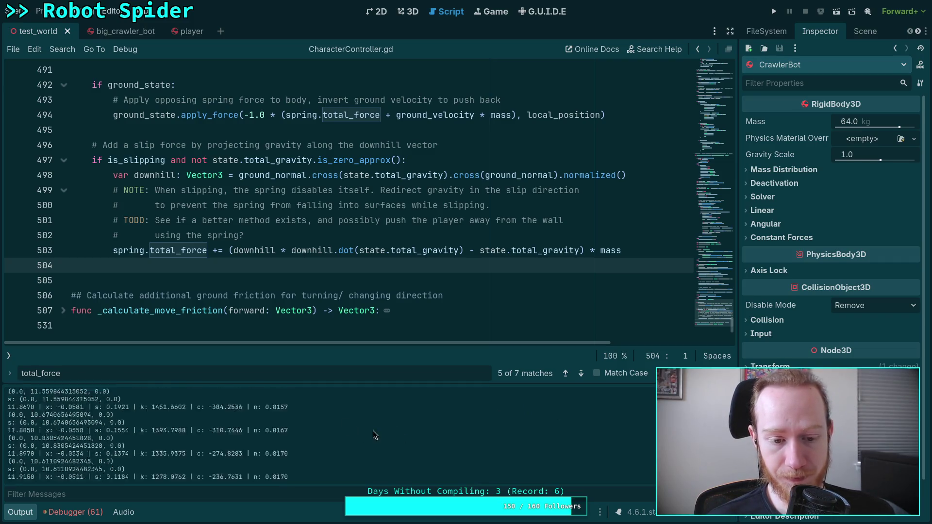
Step: Stop the running game, clear the output log and show the script lists again
key(F8)
click(725, 391)
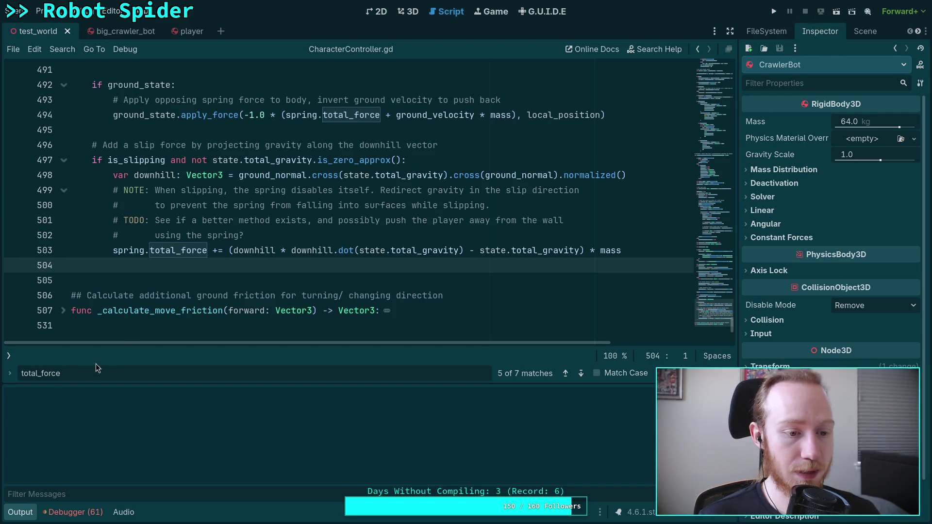
click(9, 356)
Step: Comment out the debug prints on lines 71 and 74 of SpringCast.gd
click(45, 109)
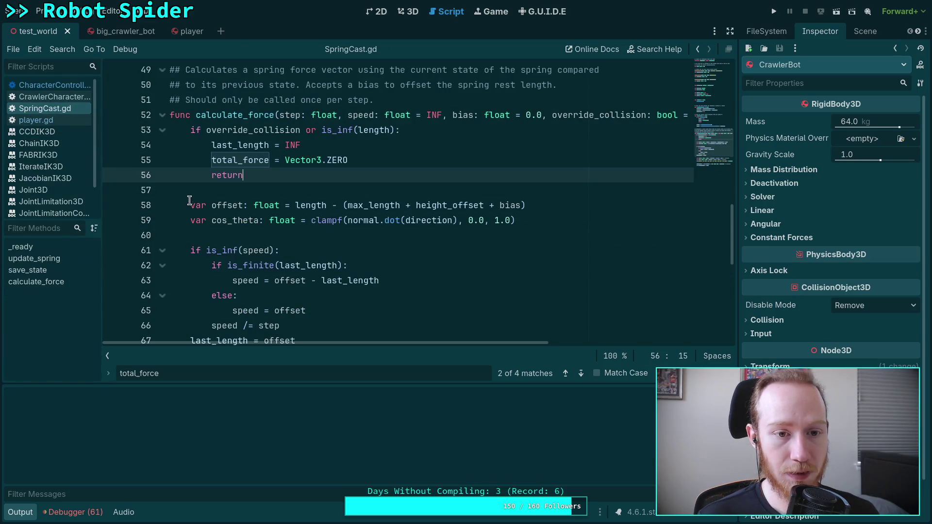
scroll(199, 214, down, 5)
click(188, 221)
key(ctrl+k)
key(Down)
key(Down)
key(Down)
key(ctrl+k)
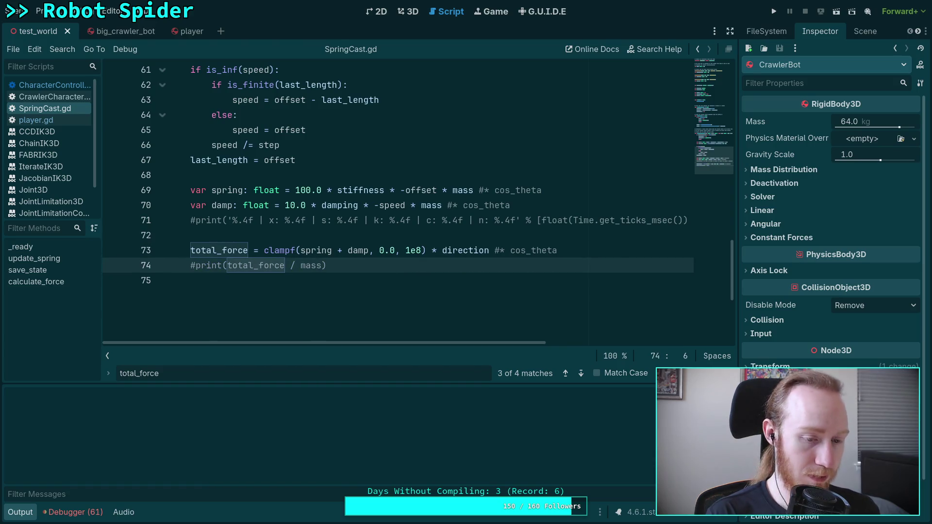
Step: Comment out the print on line 339 of CharacterController.gd with #, then run the game
click(46, 85)
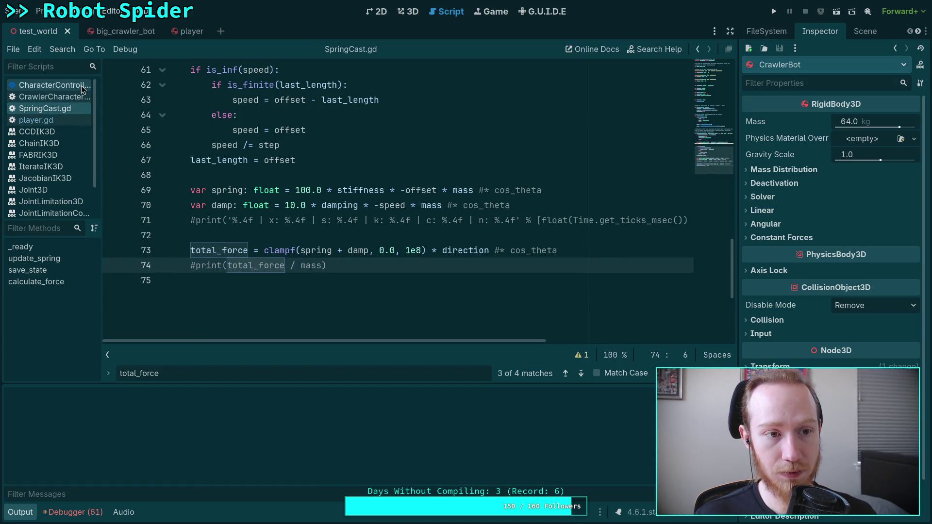
scroll(259, 234, up, 20)
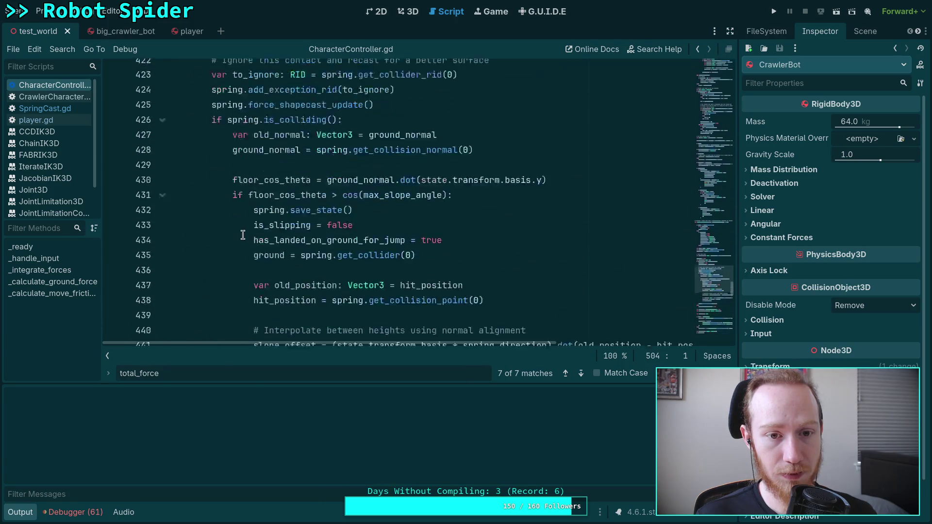
scroll(224, 236, up, 18)
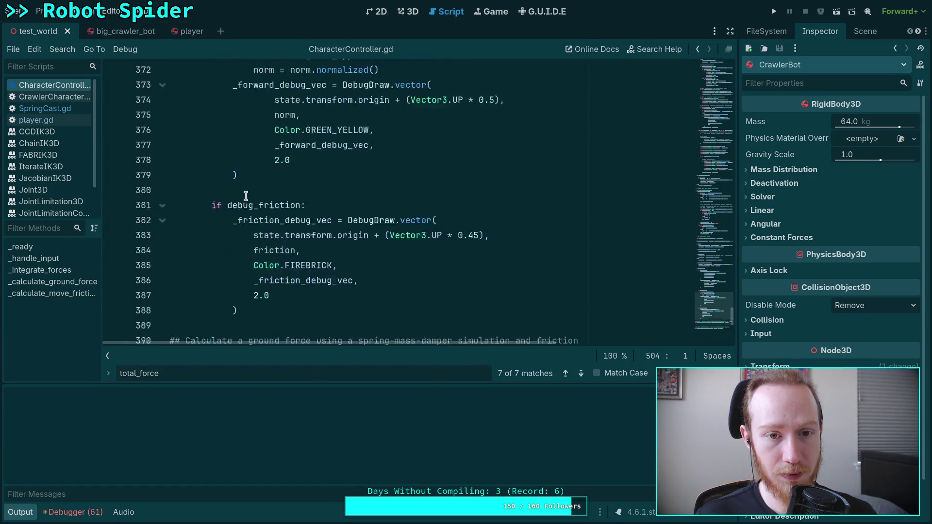
scroll(246, 196, up, 6)
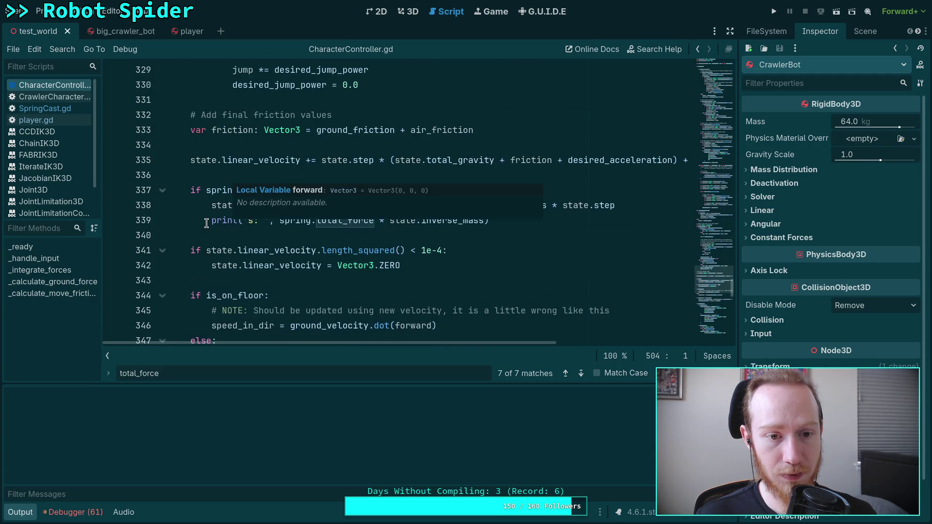
click(212, 221)
text(#)
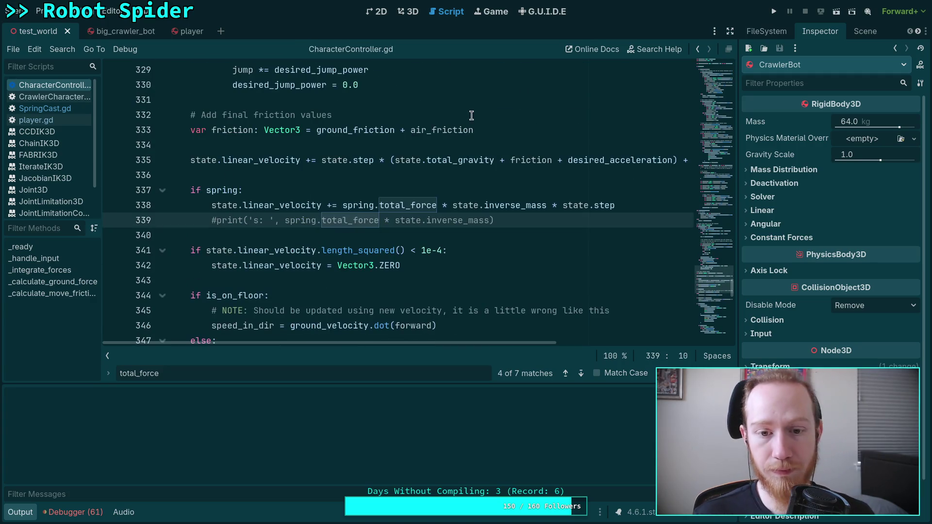
click(774, 11)
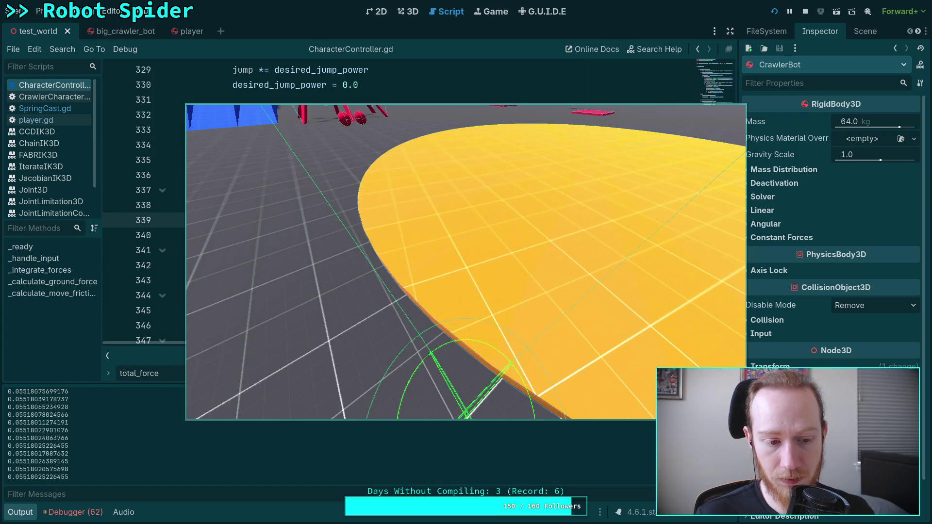
Step: Stop the game and step through the 'print' matches in CharacterController.gd
key(F8)
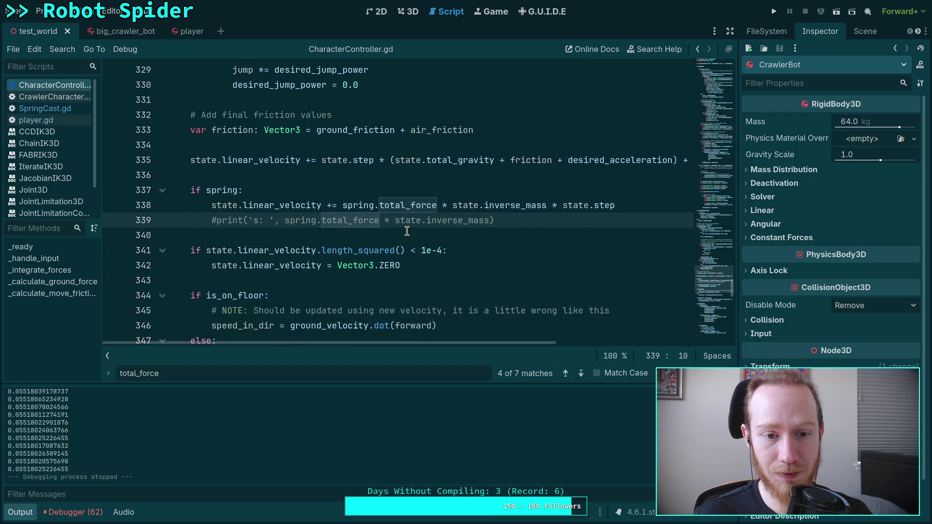
scroll(407, 230, down, 4)
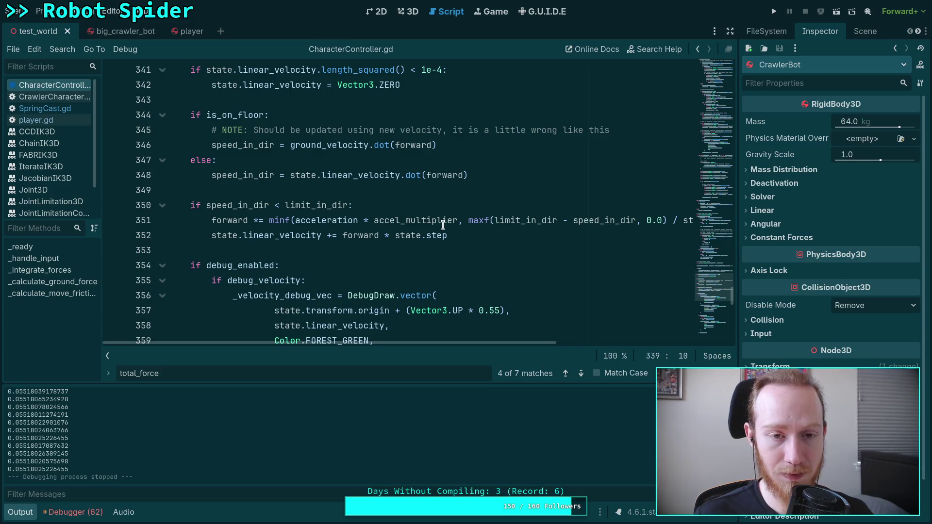
scroll(443, 225, up, 13)
click(442, 225)
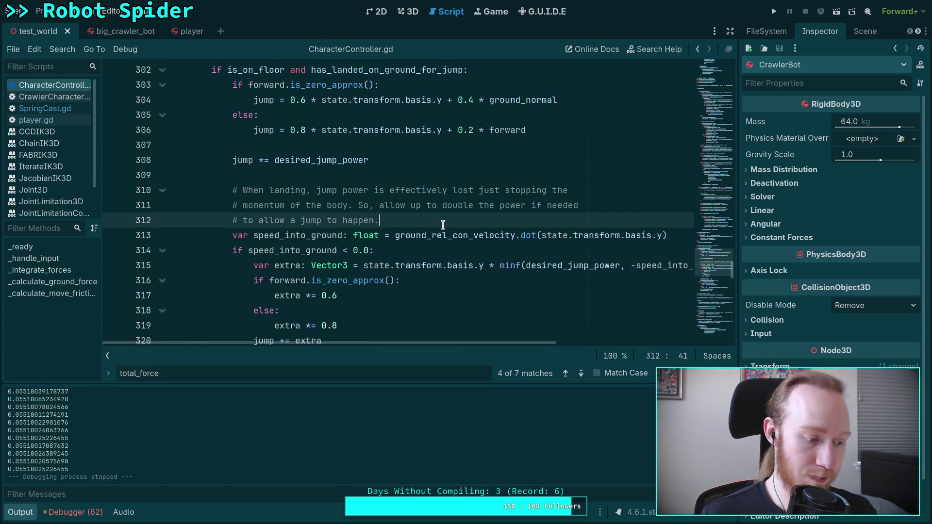
key(ctrl+f)
text(spring)
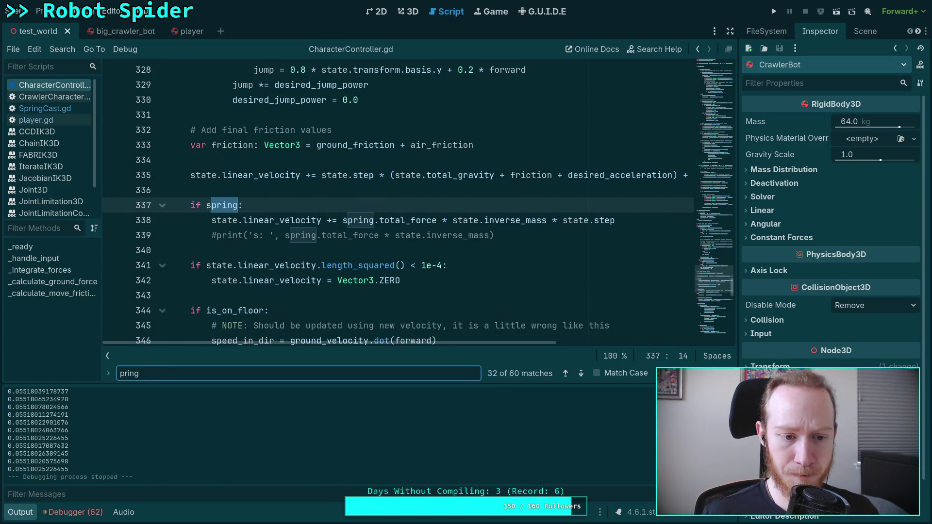
key(BackSpace)
text(t)
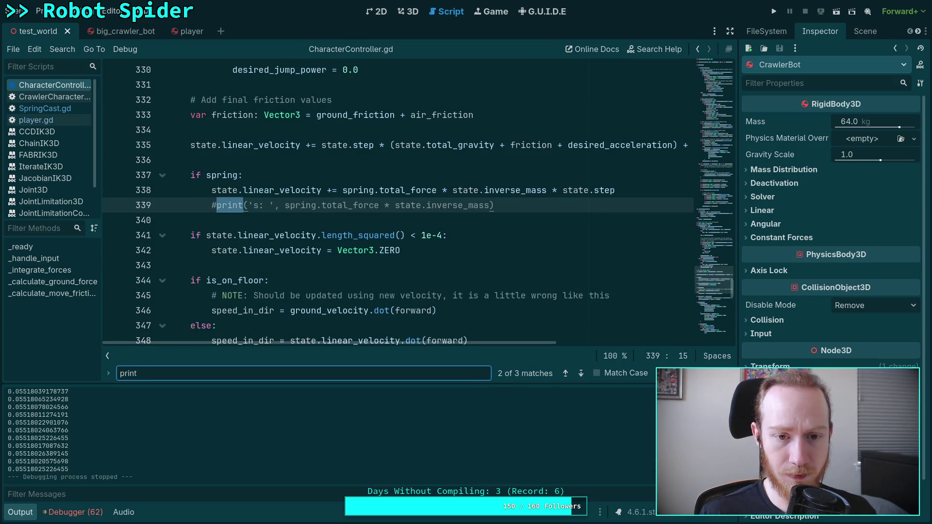
click(581, 374)
click(582, 373)
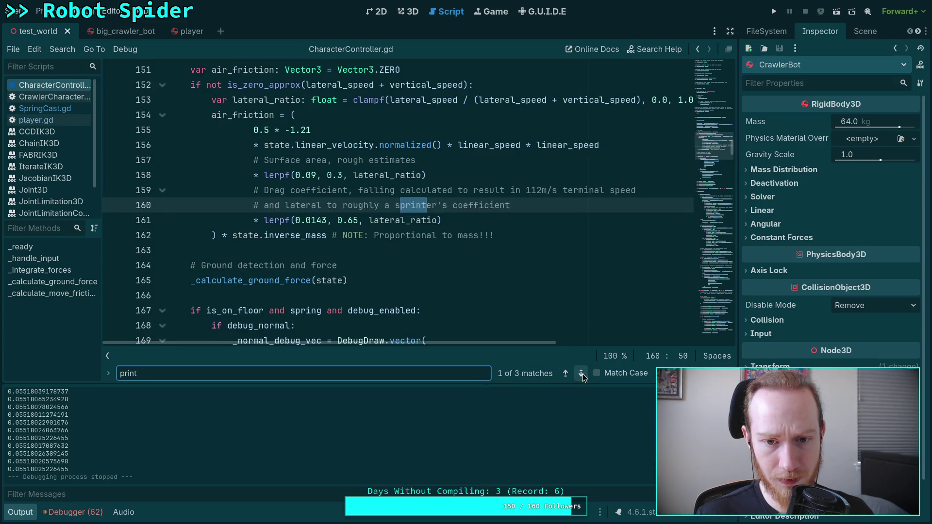
click(581, 374)
Step: Check SpringCast.gd, CrawlerCharacter.gd and player.gd for prints, then reach line 445
click(45, 108)
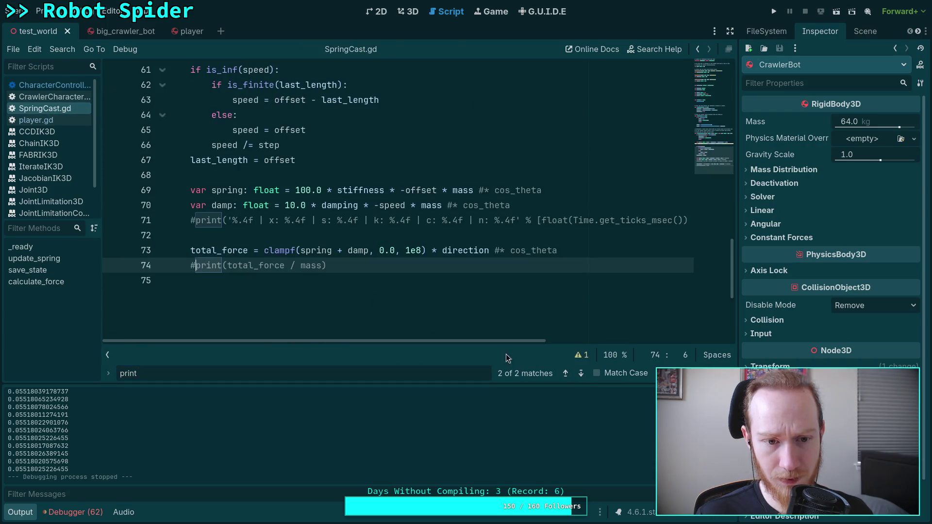
click(581, 374)
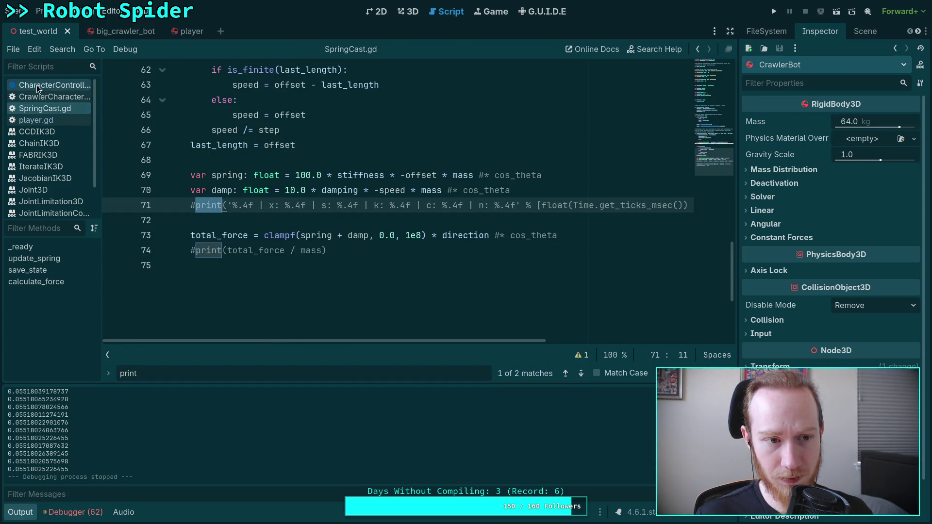
click(57, 98)
click(43, 119)
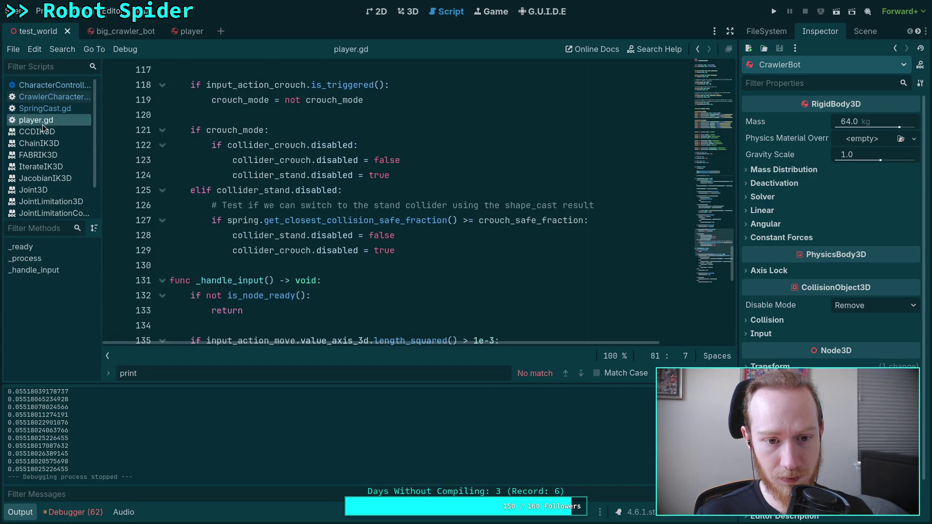
click(54, 85)
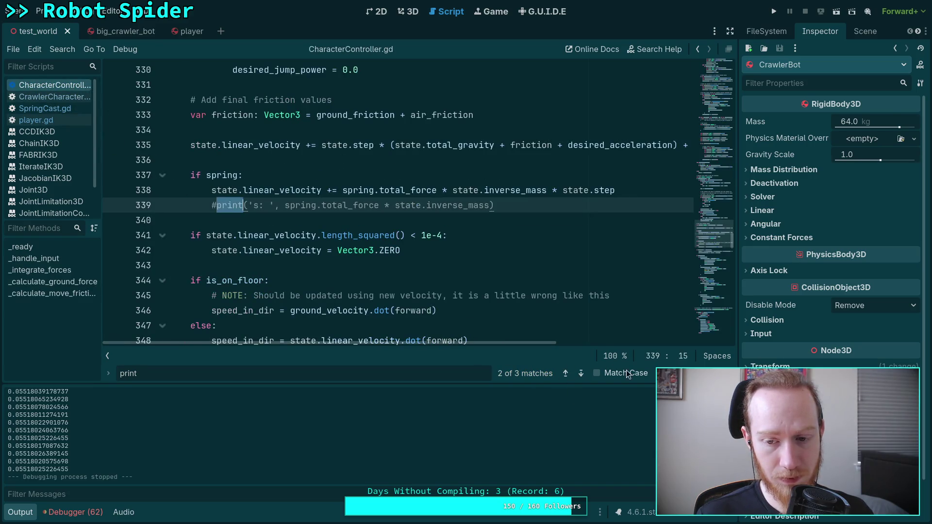
click(580, 373)
Step: Comment out print(slope_offset) on line 445 and save CharacterController.gd
click(249, 200)
scroll(451, 262, up, 2)
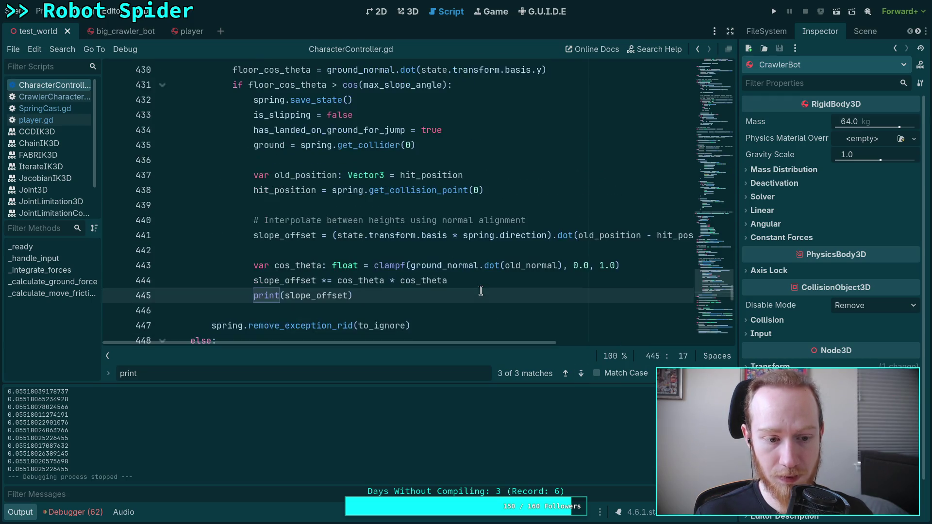
scroll(480, 290, up, 3)
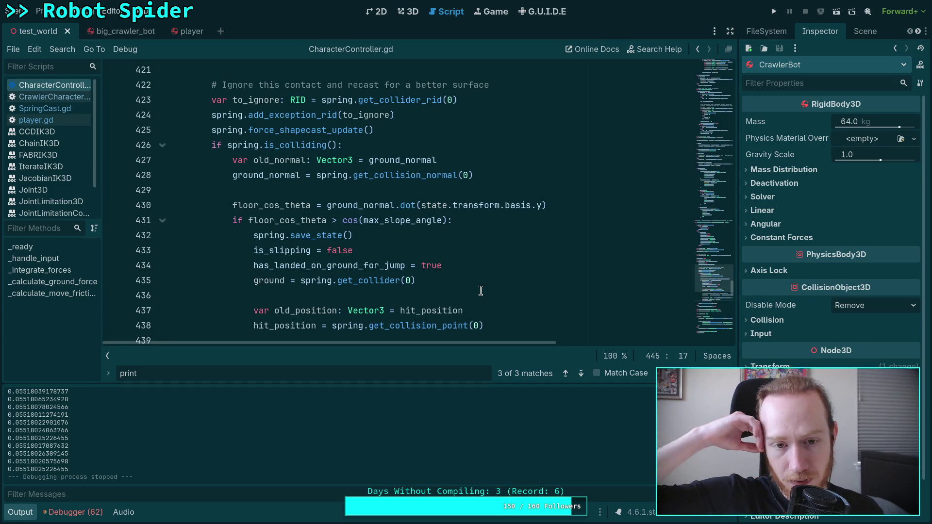
scroll(470, 247, down, 5)
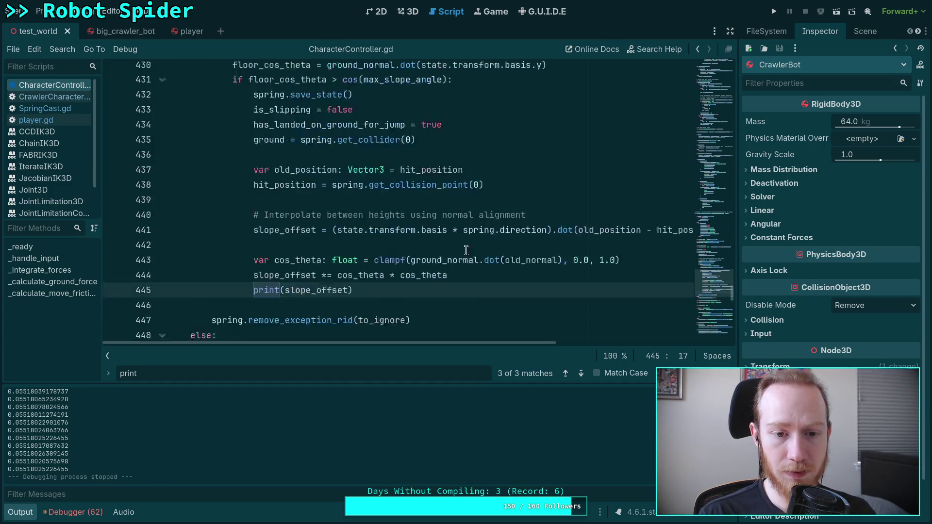
key(shift+End)
scroll(485, 272, down, 9)
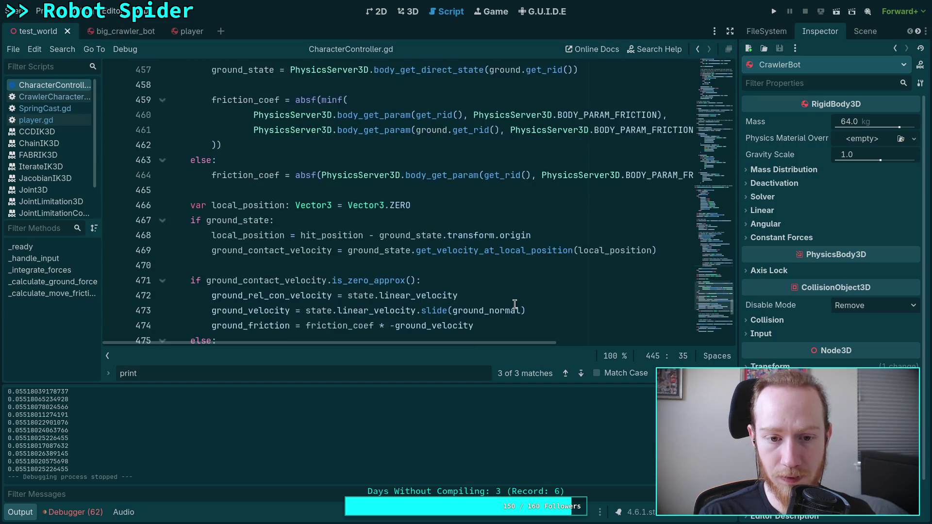
scroll(515, 303, down, 5)
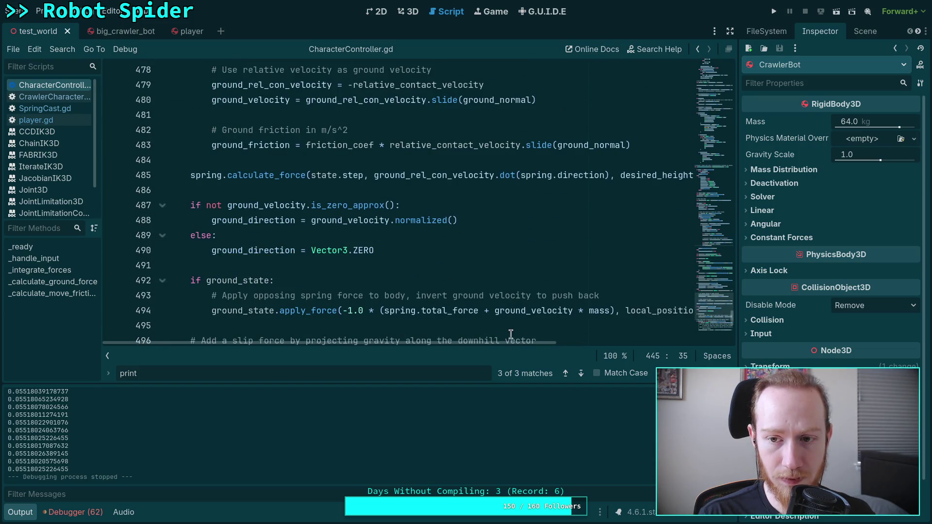
scroll(558, 342, right, 3)
scroll(552, 342, left, 3)
scroll(466, 323, up, 17)
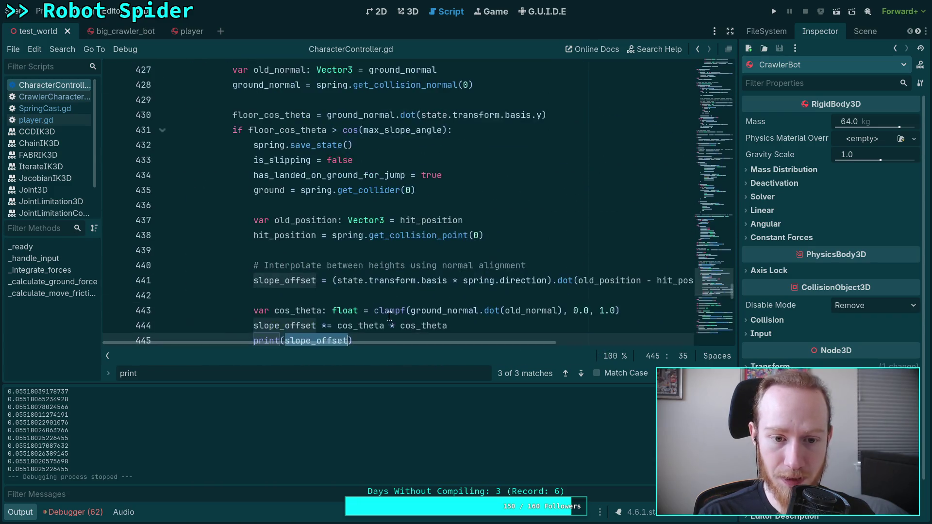
scroll(260, 290, down, 1)
key(ctrl+k)
key(ctrl+s)
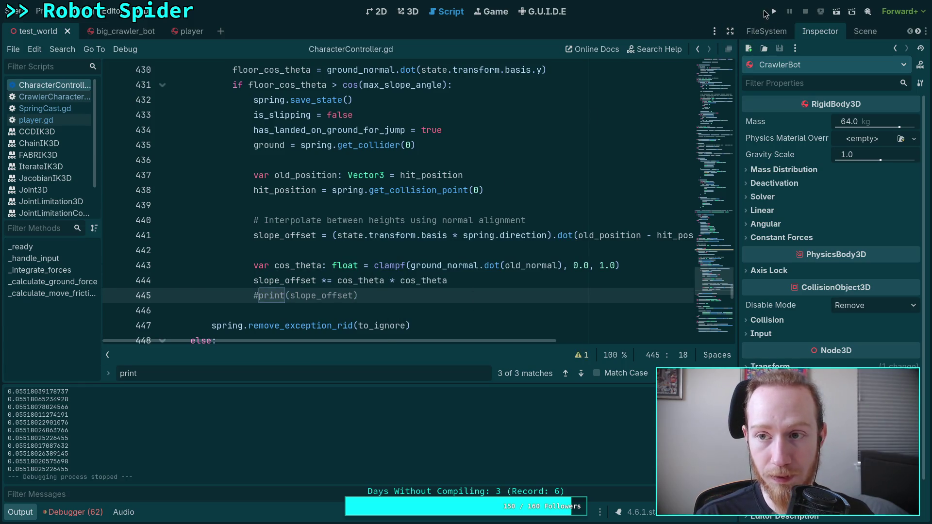
Step: Run the spider game, slow it to 0.25 time scale to watch the slopes, then stop it
click(773, 11)
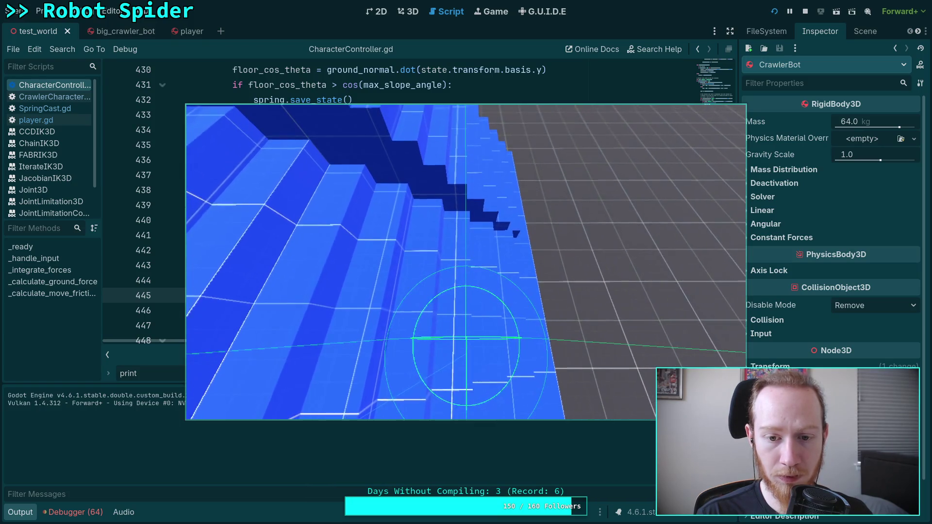
key(t)
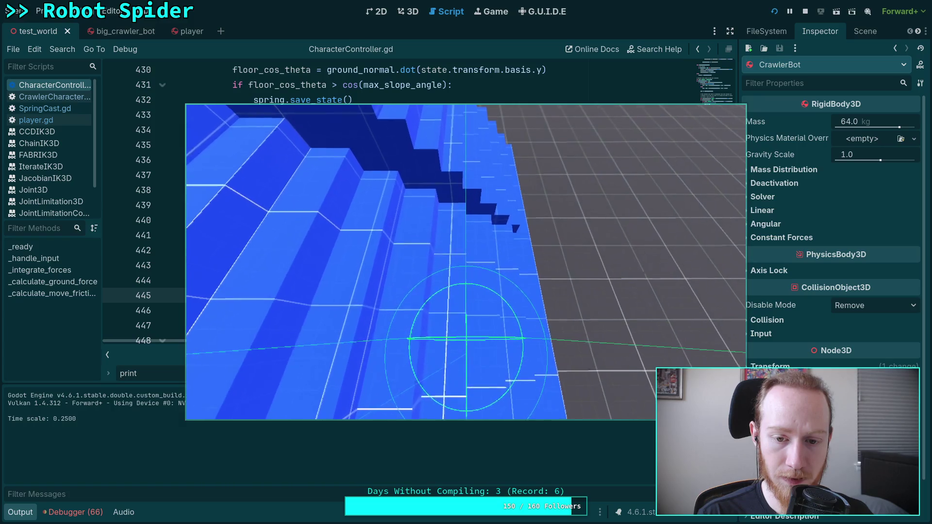
key(F8)
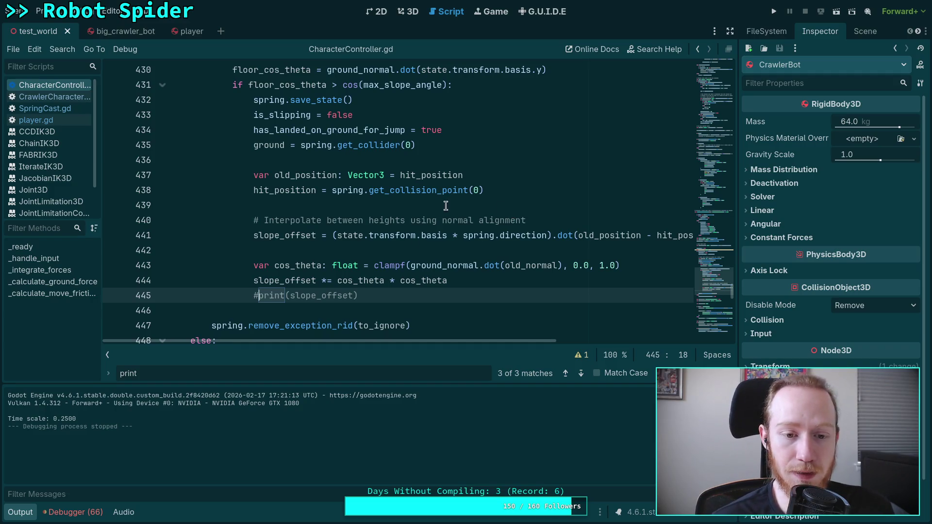
Step: Append '+ slope_offset' after desired_height_offset in the line 485 calculate_force call, then save
click(107, 355)
scroll(319, 271, down, 10)
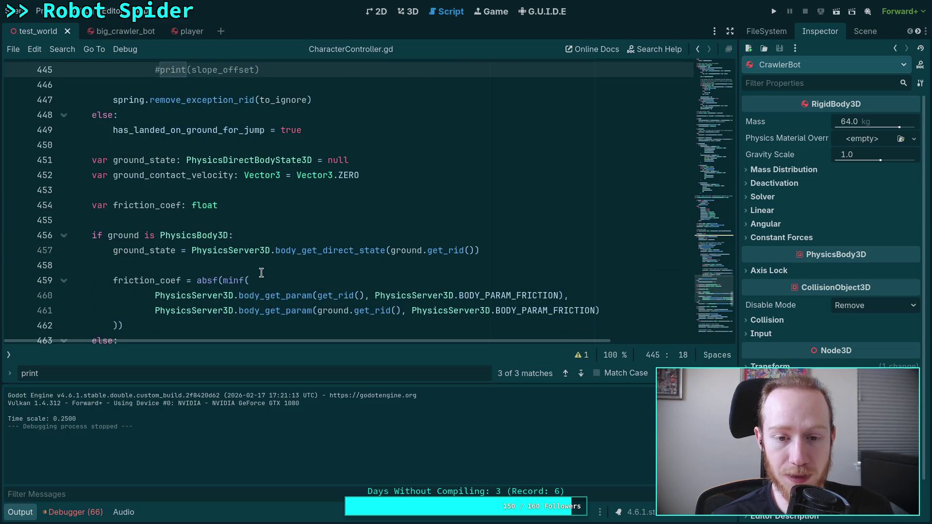
scroll(319, 272, down, 3)
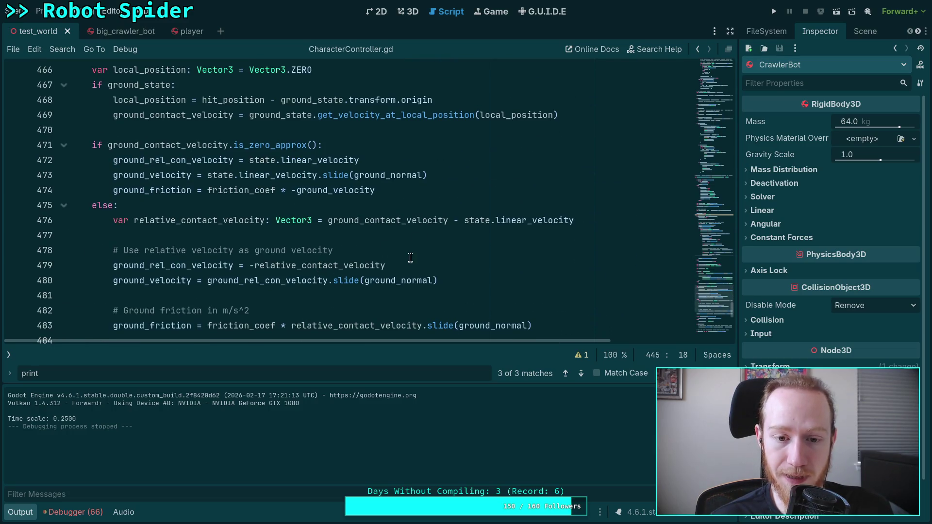
scroll(411, 267, down, 7)
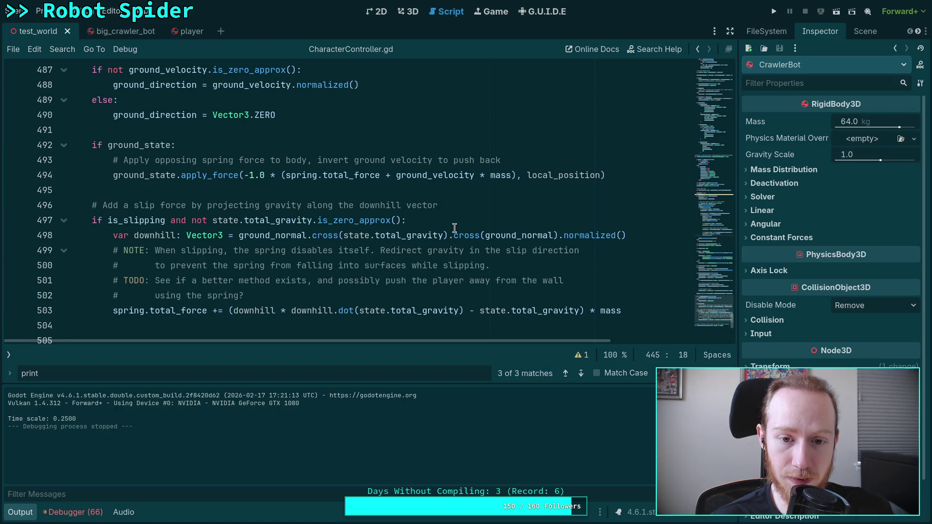
mouse_move(449, 233)
scroll(393, 231, up, 4)
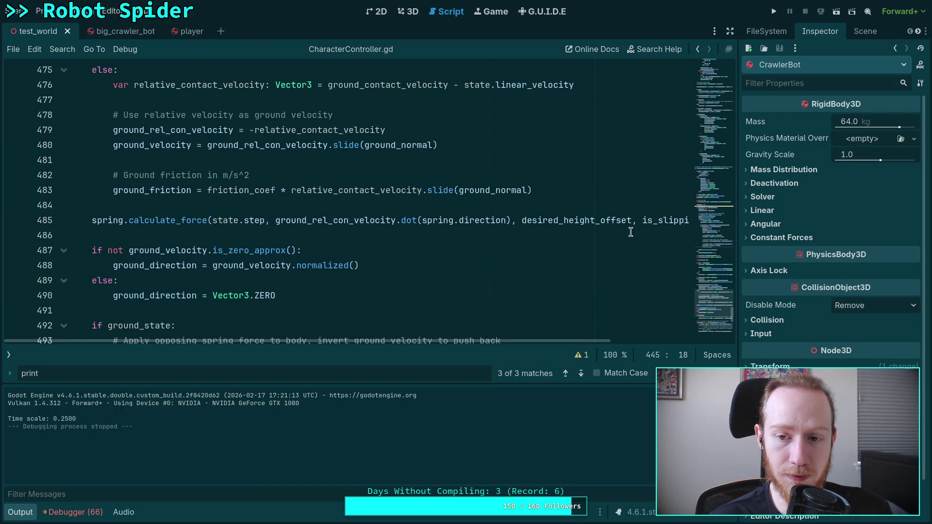
click(632, 224)
text(=)
key(BackSpace)
key(BackSpace)
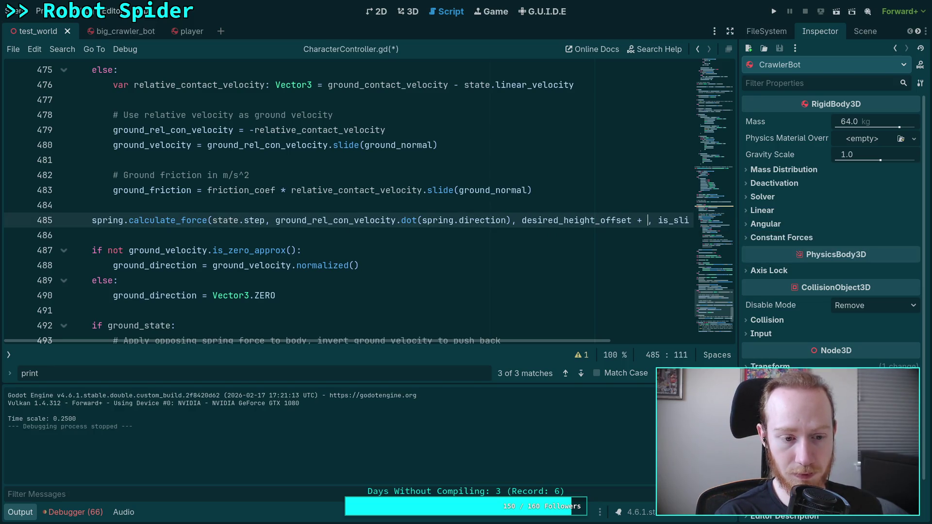
text(+ sl)
key(Return)
key(ctrl+s)
scroll(500, 187, up, 5)
scroll(499, 187, up, 9)
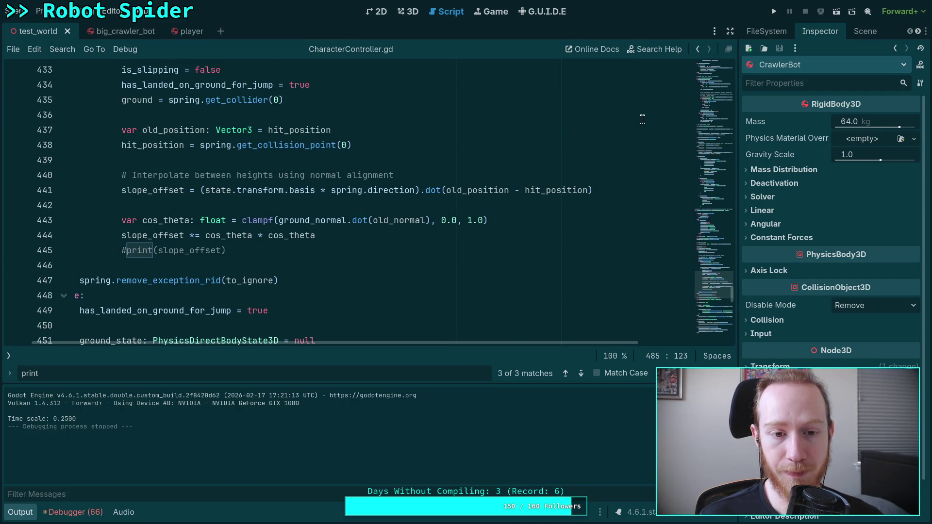
Step: Run the game, watch the slopes at 0.25 then 1.0 time scale, and stop it
click(774, 12)
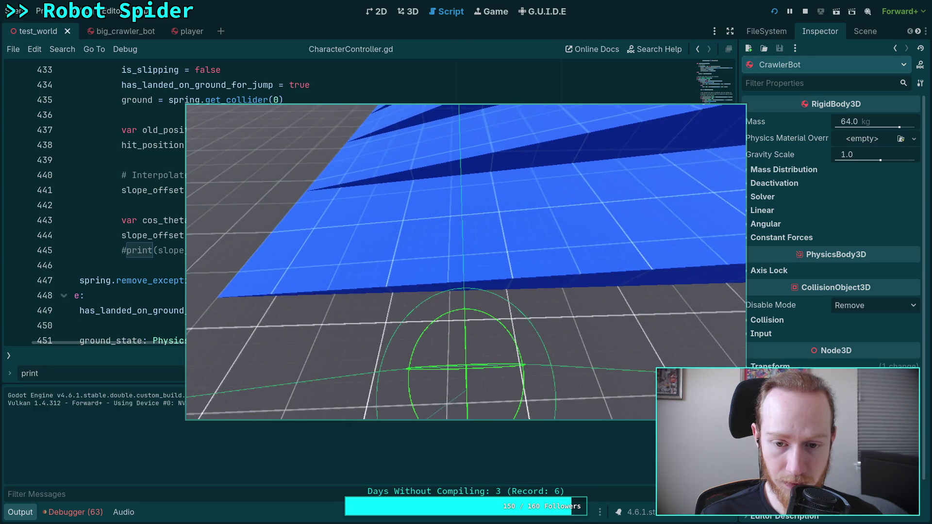
key(minus)
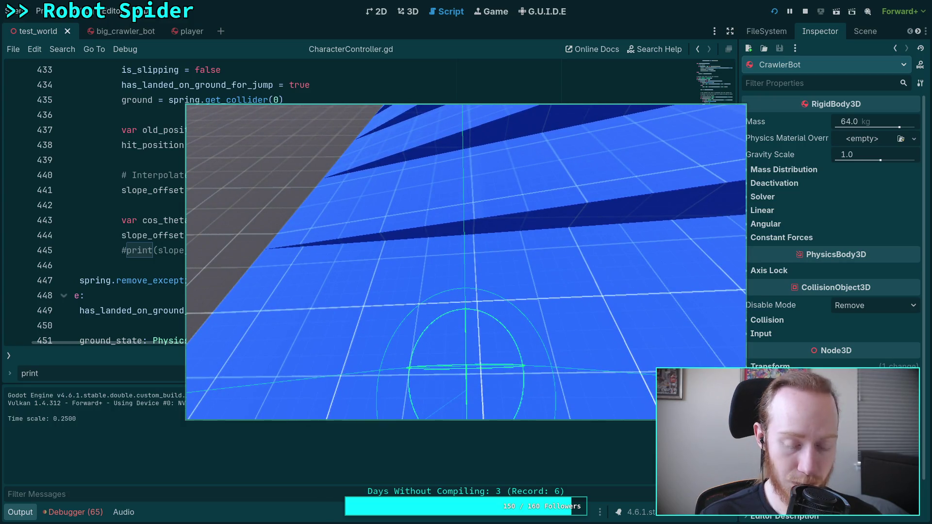
key(t)
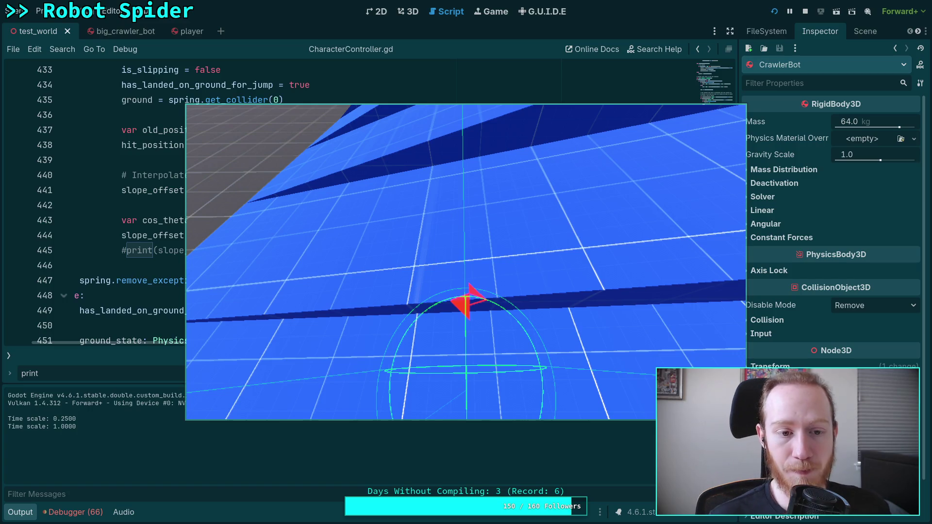
click(805, 12)
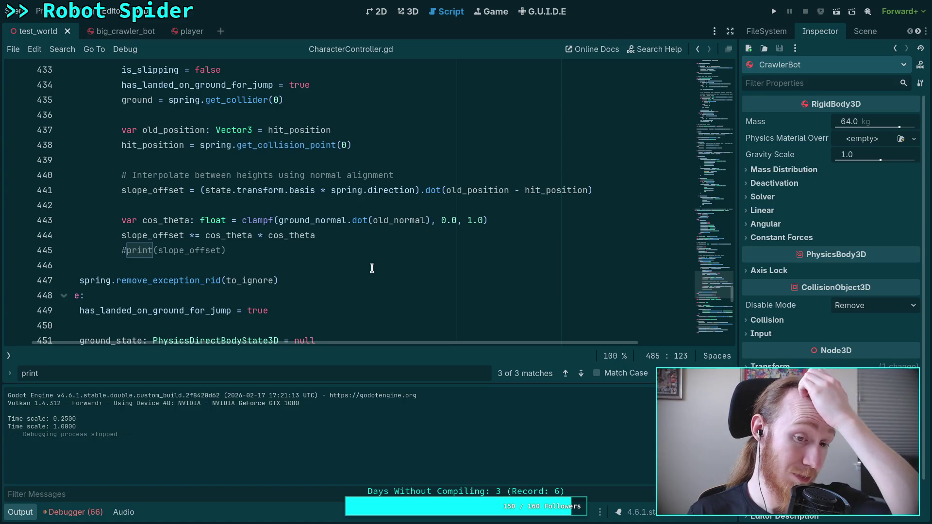
Step: Collapse the Output panel to show more of the slope_offset code
scroll(372, 270, up, 2)
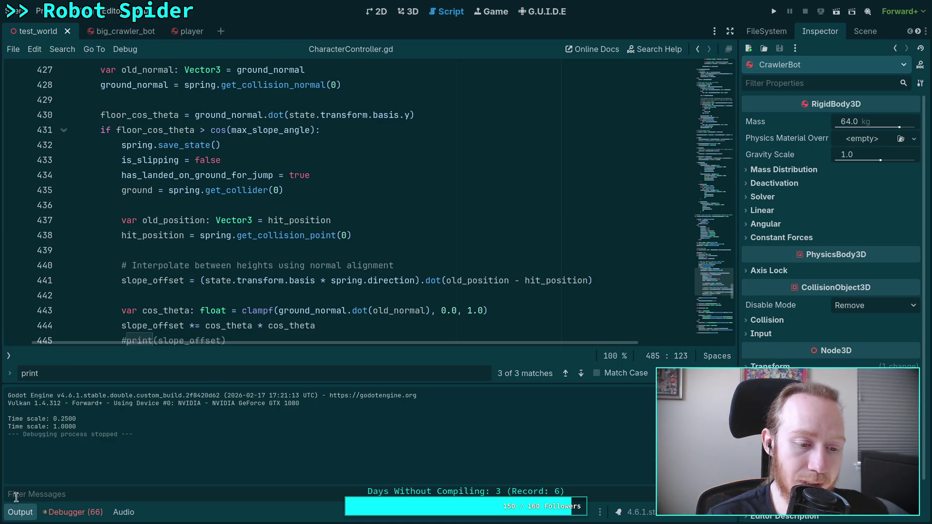
click(21, 511)
mouse_move(193, 366)
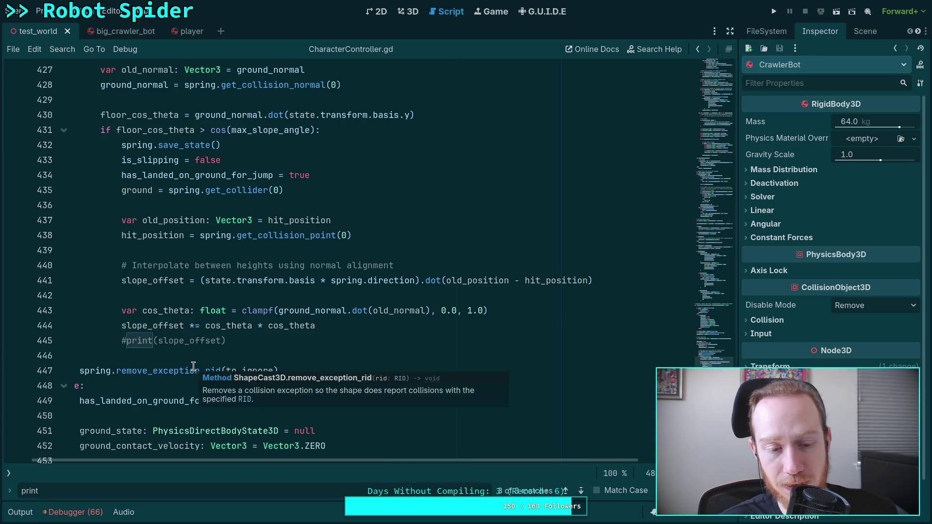
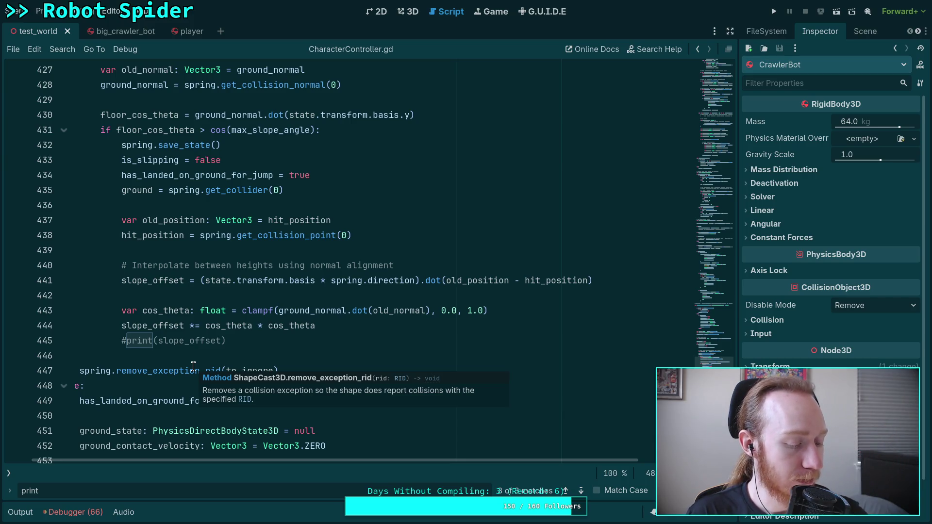
Step: Scroll up through CharacterController.gd to jump the view to around line 301
scroll(402, 291, up, 10)
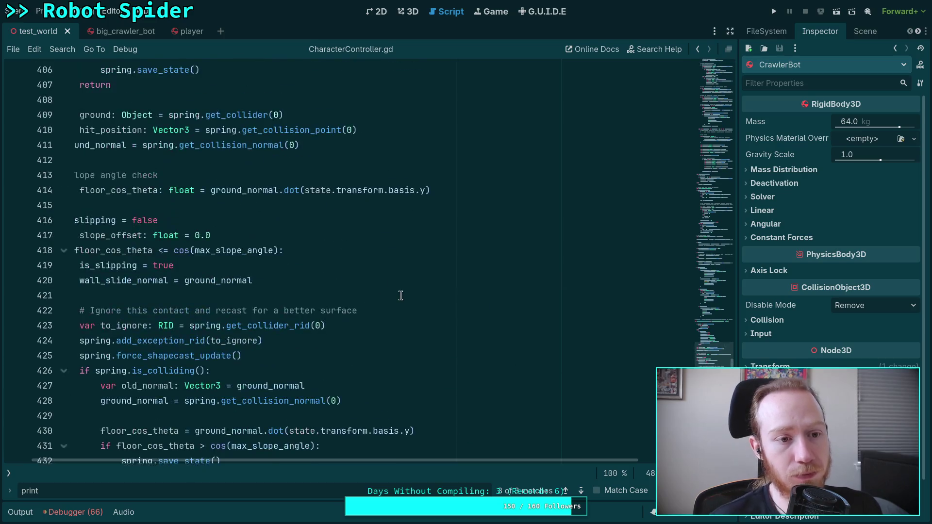
scroll(309, 461, left, 3)
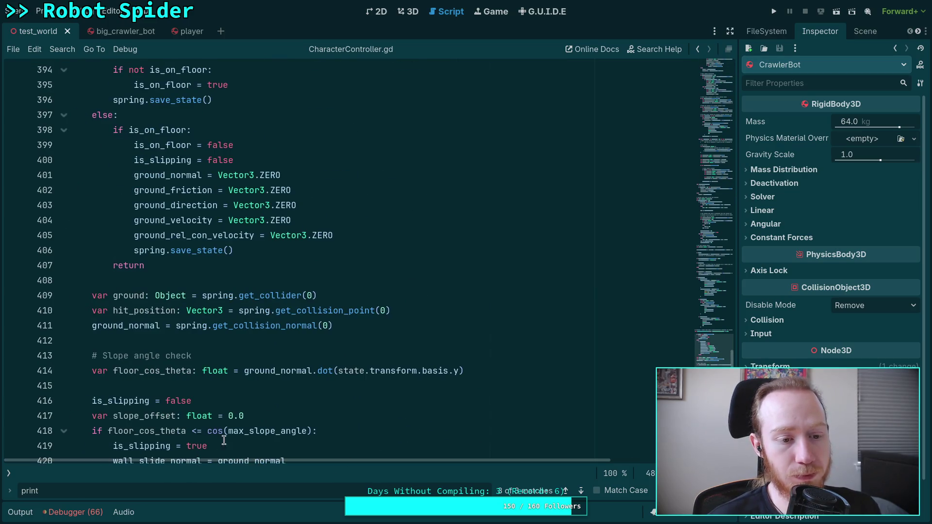
scroll(277, 340, up, 2)
scroll(276, 340, up, 20)
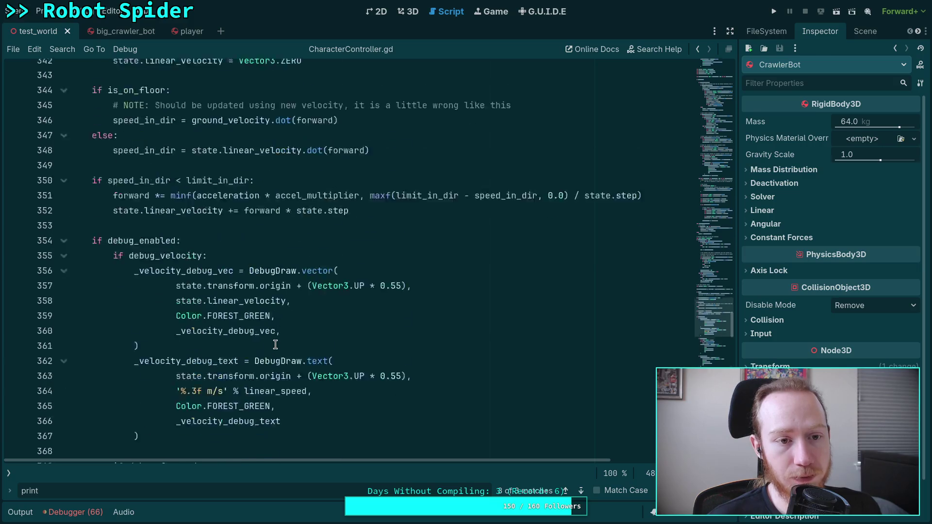
scroll(275, 344, up, 10)
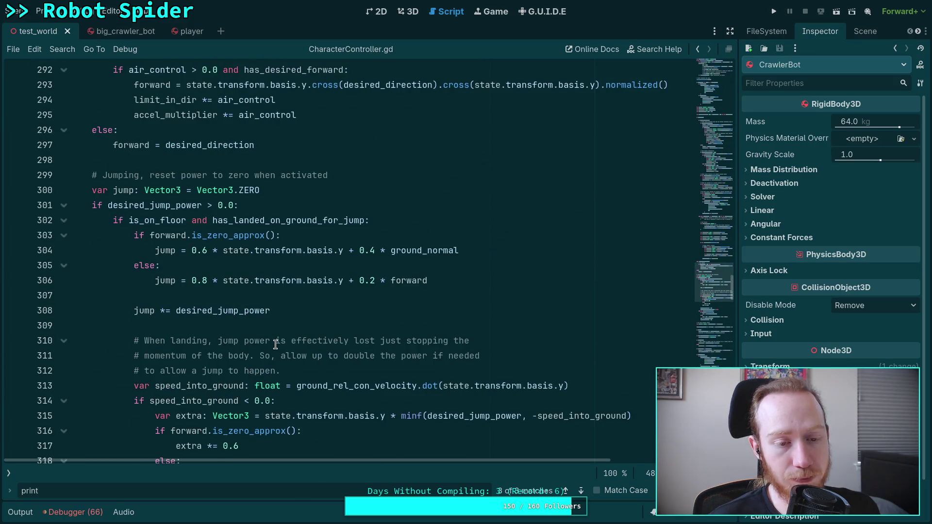
scroll(275, 344, down, 3)
scroll(271, 347, up, 7)
scroll(246, 351, up, 12)
click(706, 296)
scroll(706, 296, down, 20)
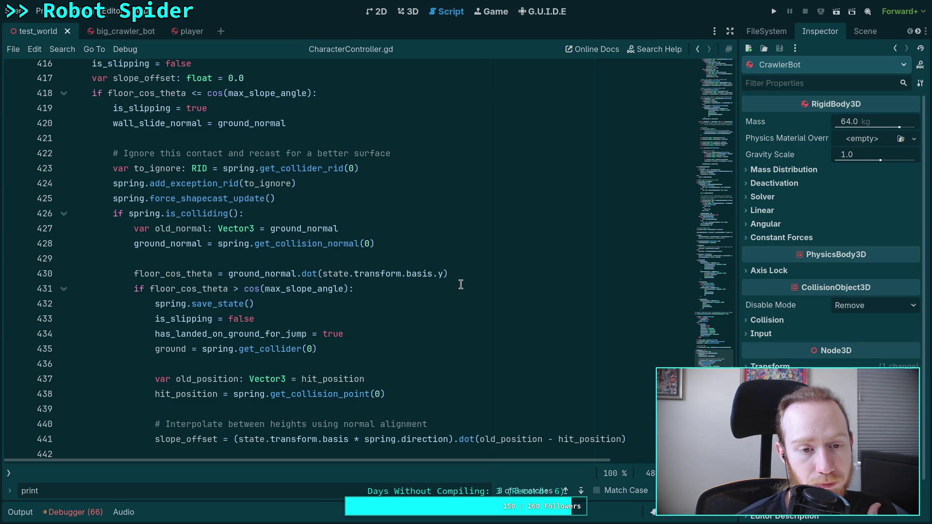
Step: Close the print search and put the caret on empty line 504 below the slip-force block
scroll(460, 284, down, 7)
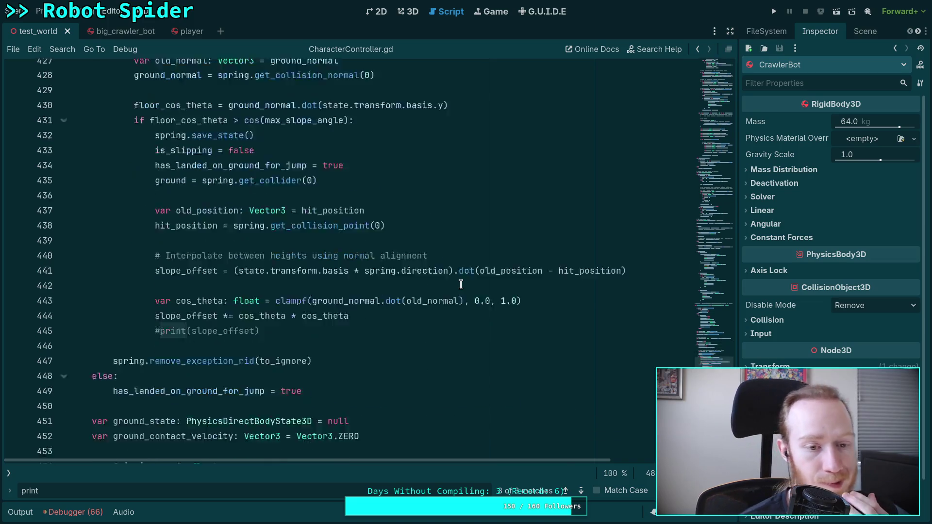
scroll(415, 335, down, 11)
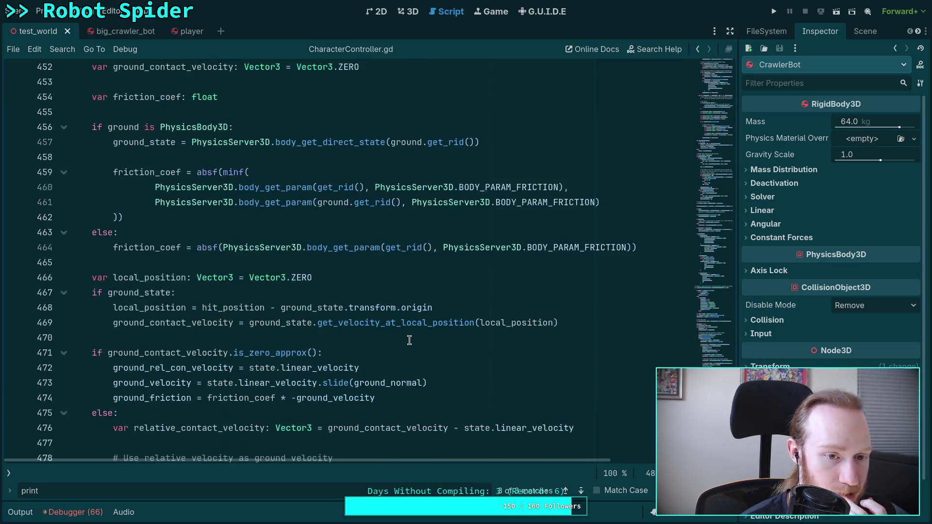
scroll(409, 340, down, 6)
scroll(409, 339, up, 1)
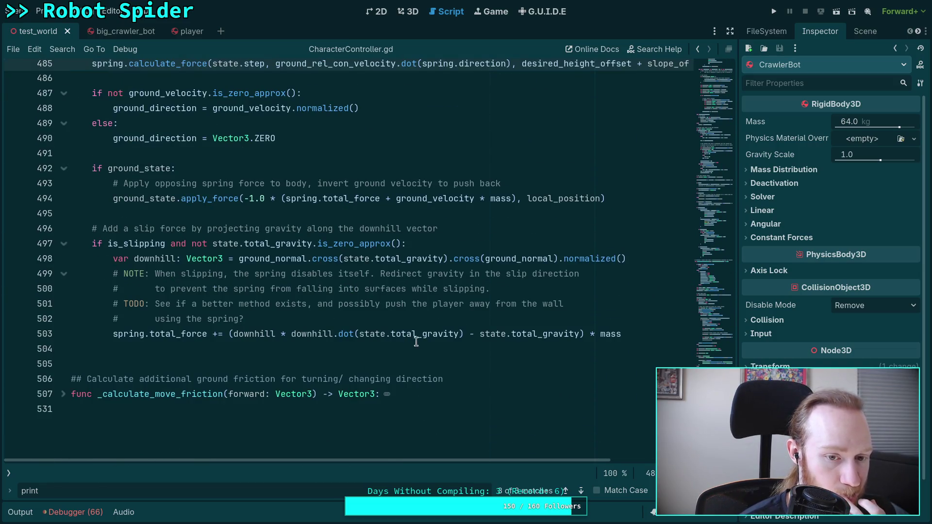
drag(354, 459, 370, 461)
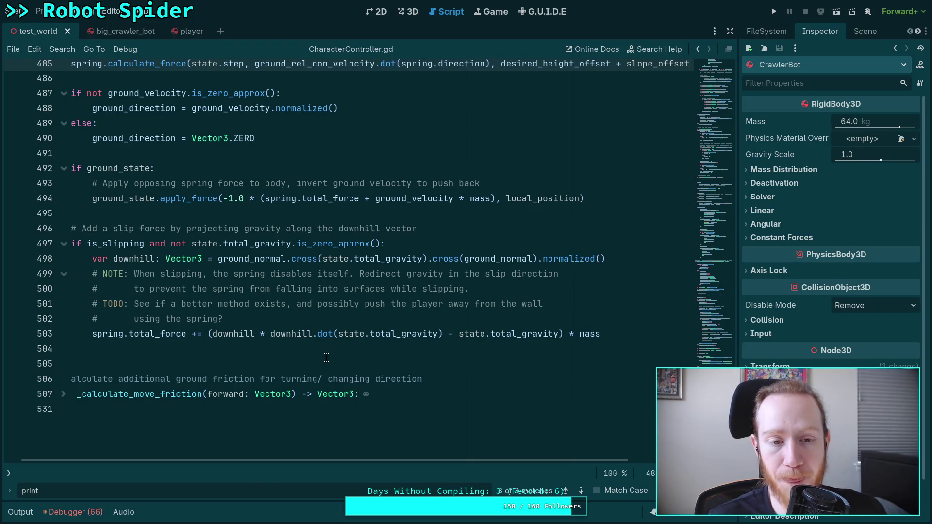
key(Escape)
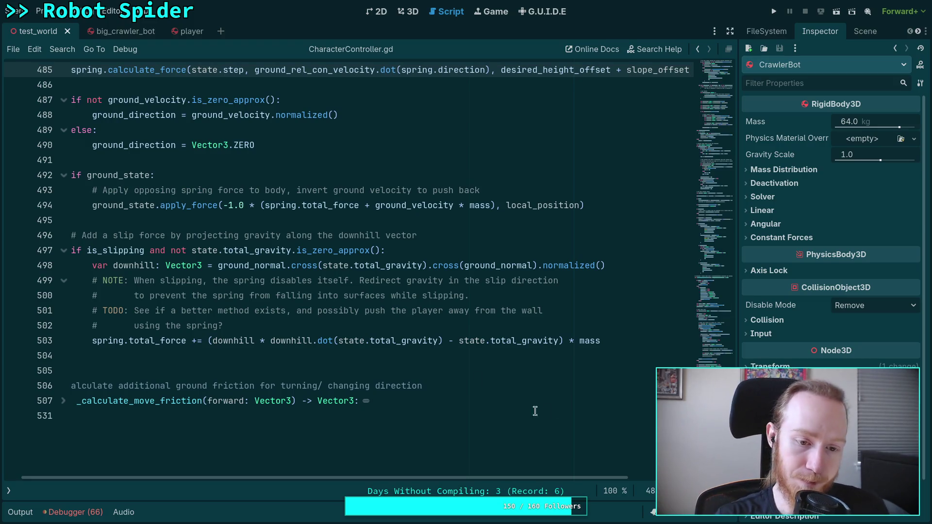
click(456, 366)
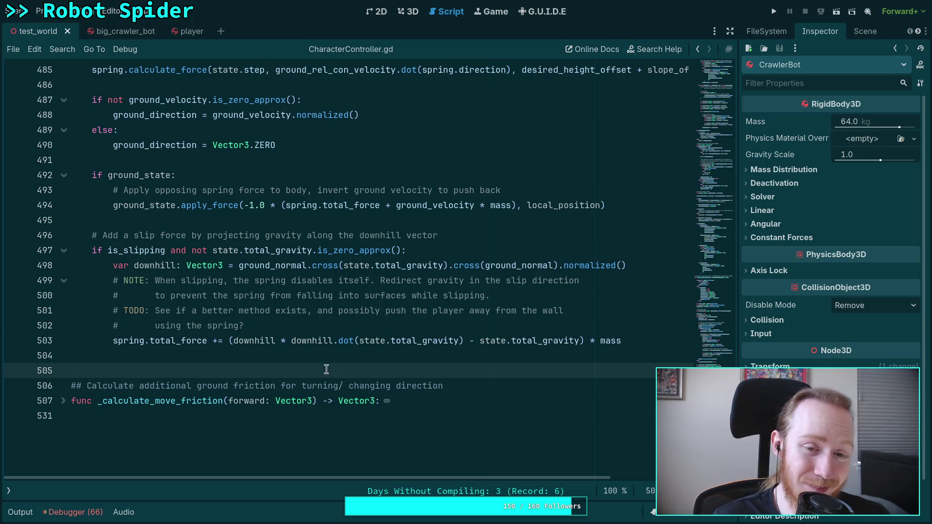
click(324, 352)
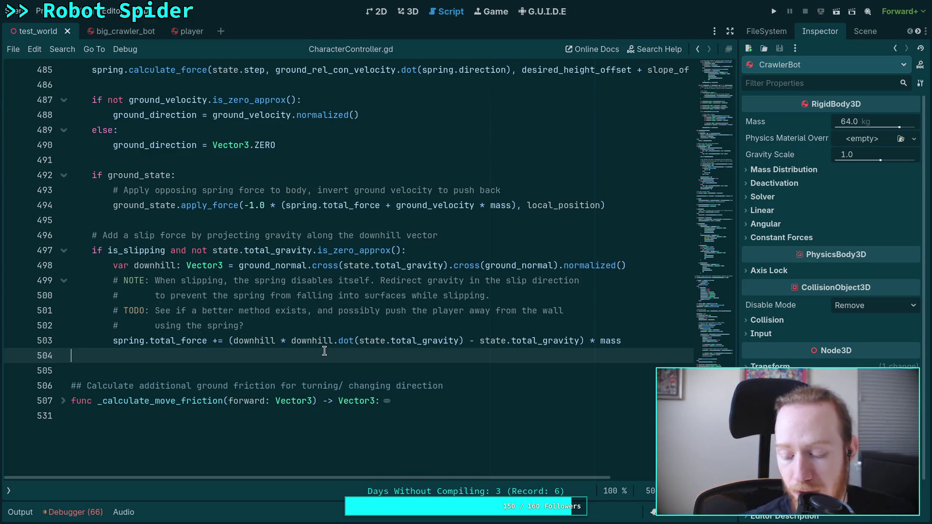
mouse_move(307, 340)
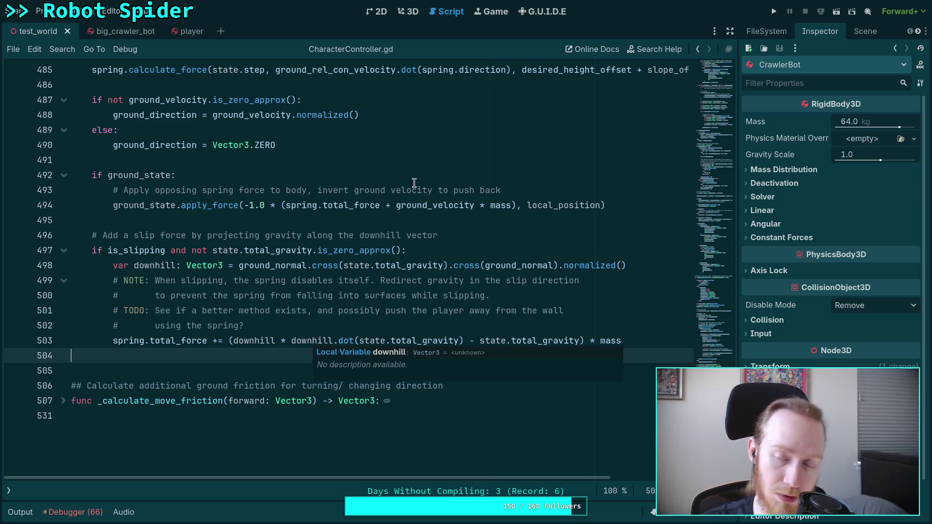
click(773, 13)
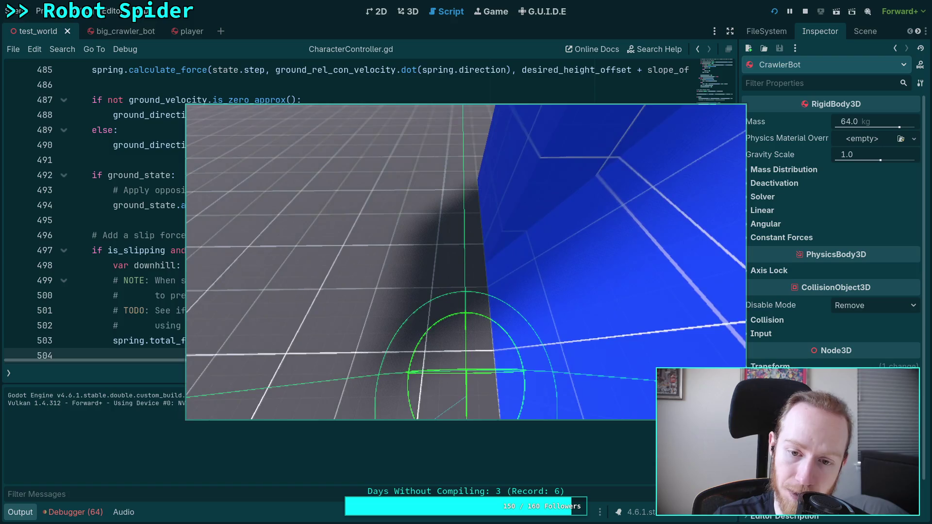
Step: Pause and stop the test run, then select spring_cast in the player scene's 3D view
click(789, 11)
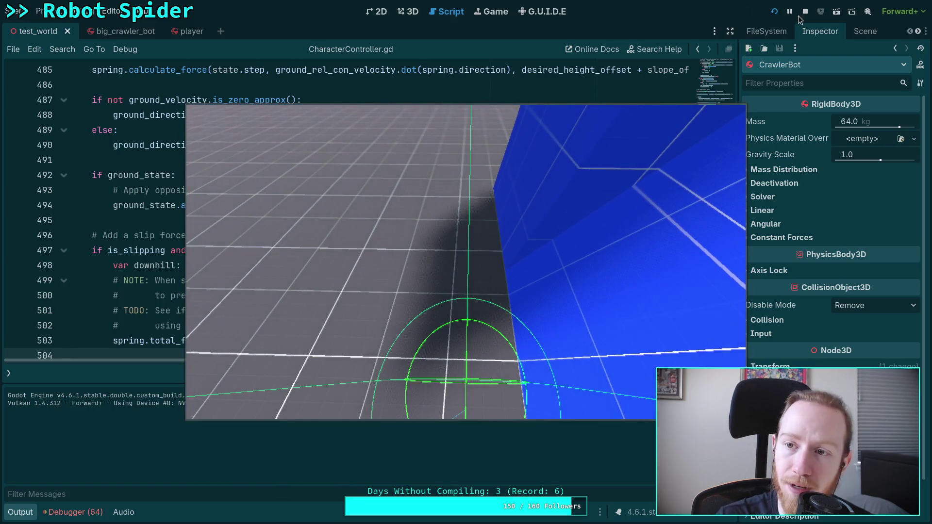
click(805, 11)
click(190, 30)
click(416, 12)
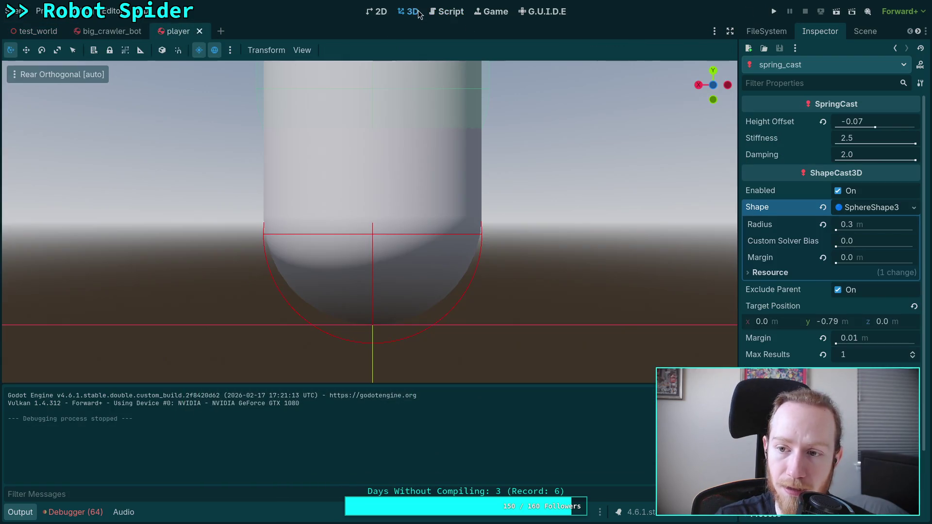
Step: Change spring_cast's Height Offset from -0.07 to 0.03
double_click(883, 122)
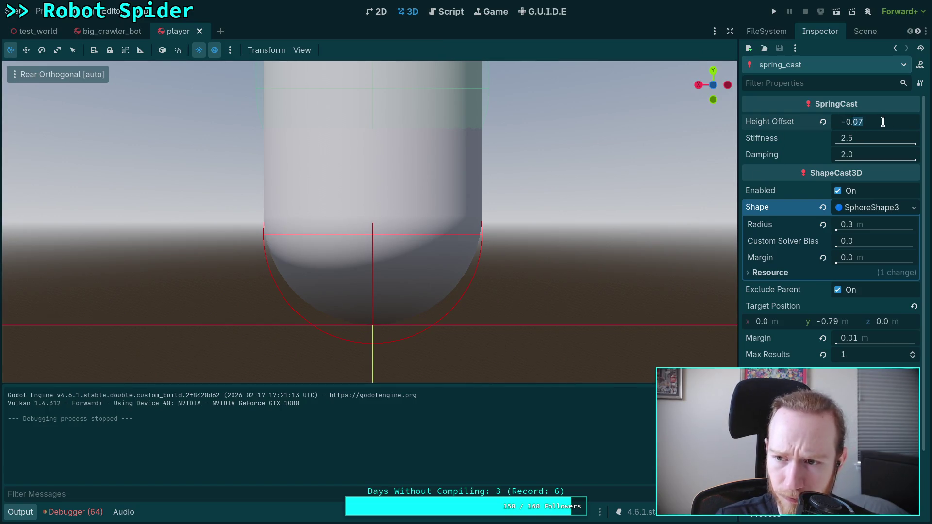
text(0)
key(Home)
key(Delete)
key(Delete)
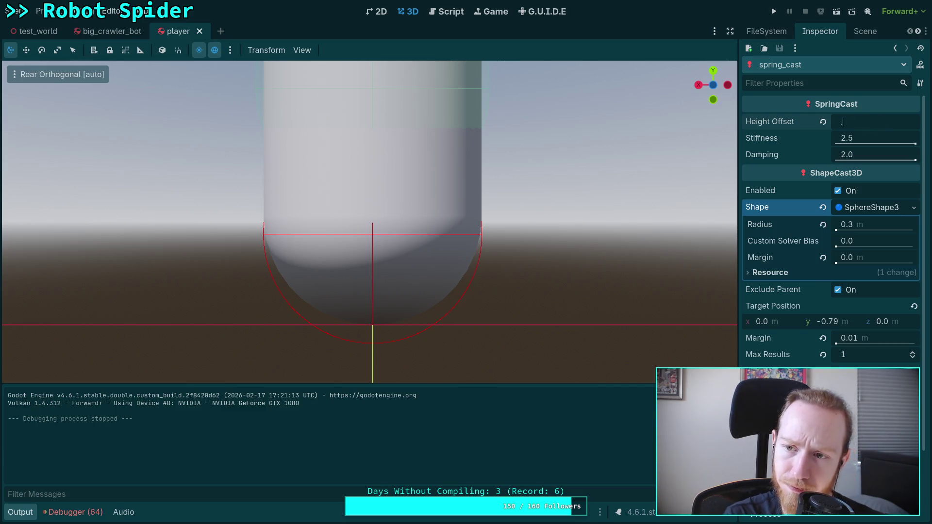
text(3)
key(Return)
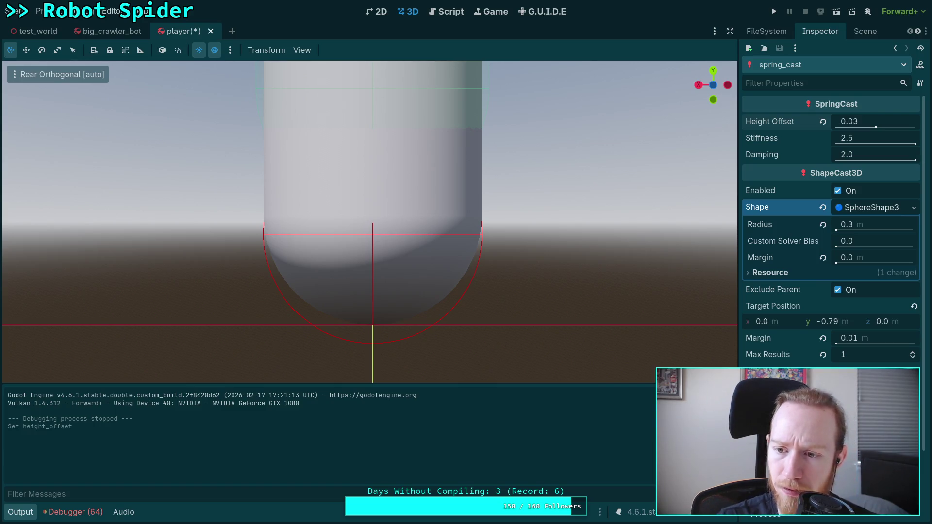
Step: Set Target Position y to -0.74, save the player scene, and run the game
click(854, 322)
key(BackSpace)
text(4)
key(Return)
key(ctrl+s)
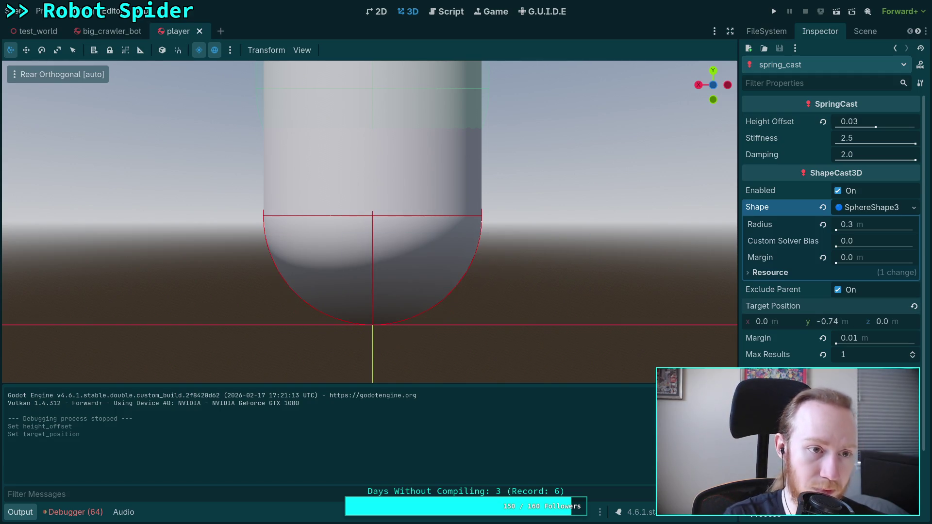
click(774, 11)
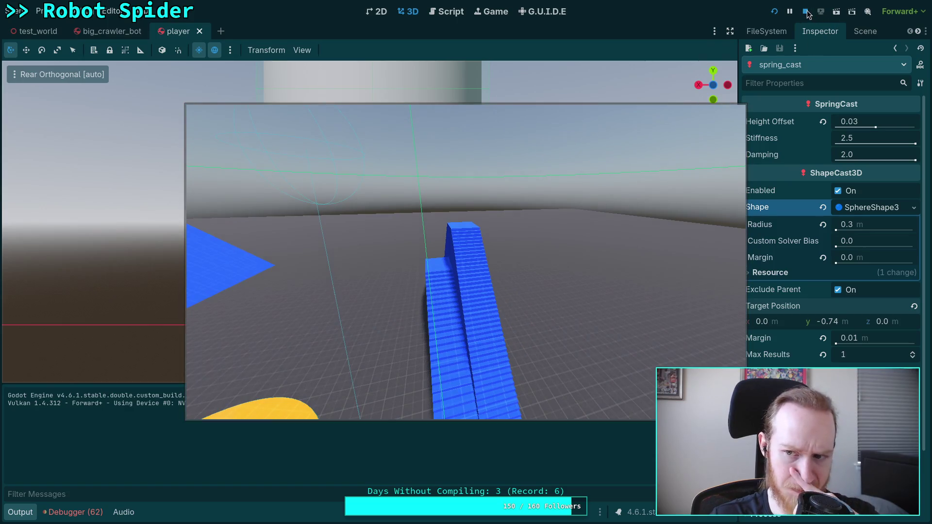
Step: Stop the game, glance at the debugger, rerun and stop it, then return to CharacterController.gd
key(F8)
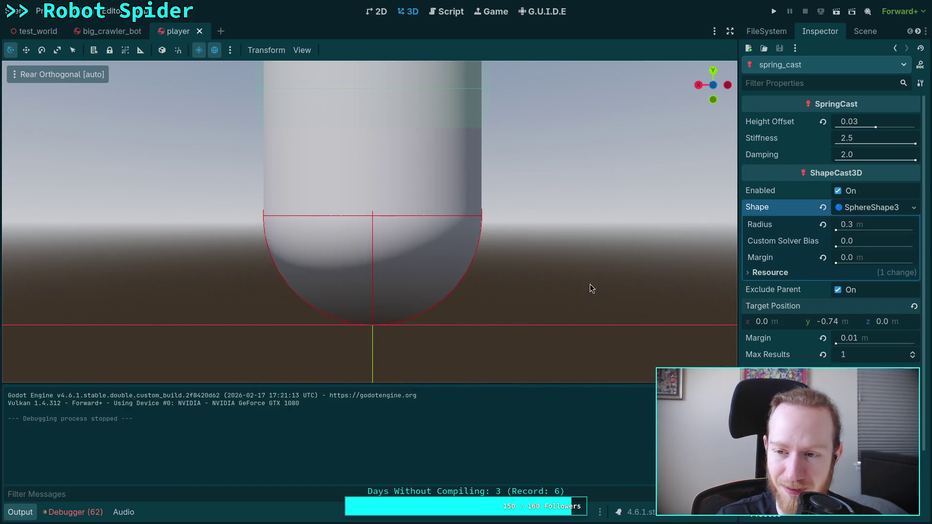
click(93, 512)
click(19, 511)
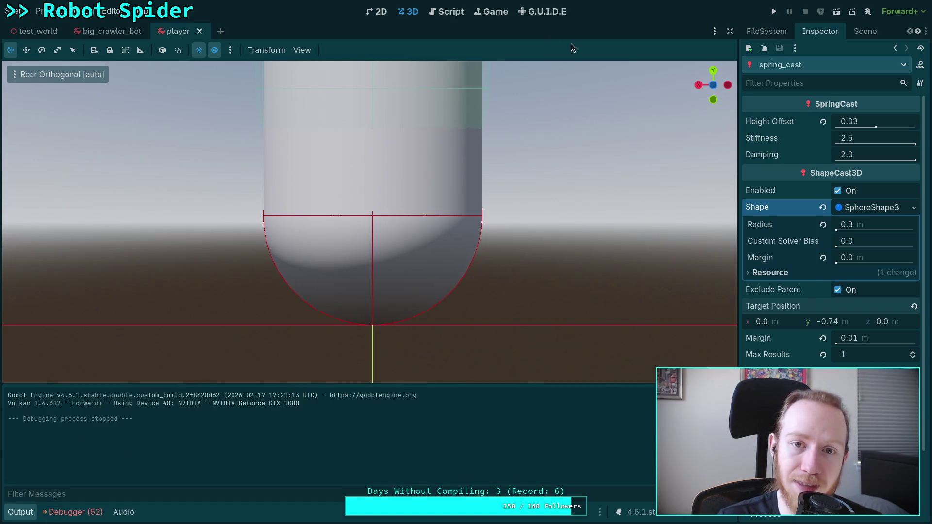
click(773, 11)
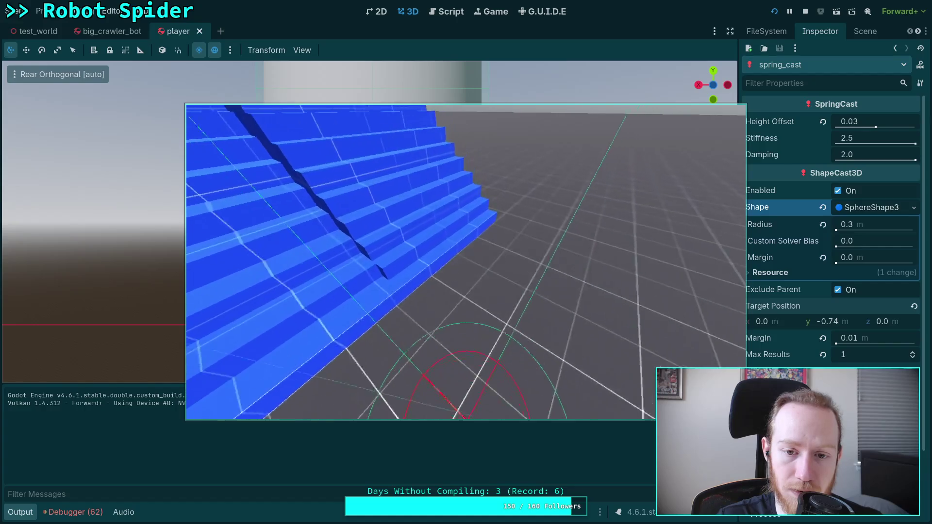
click(805, 11)
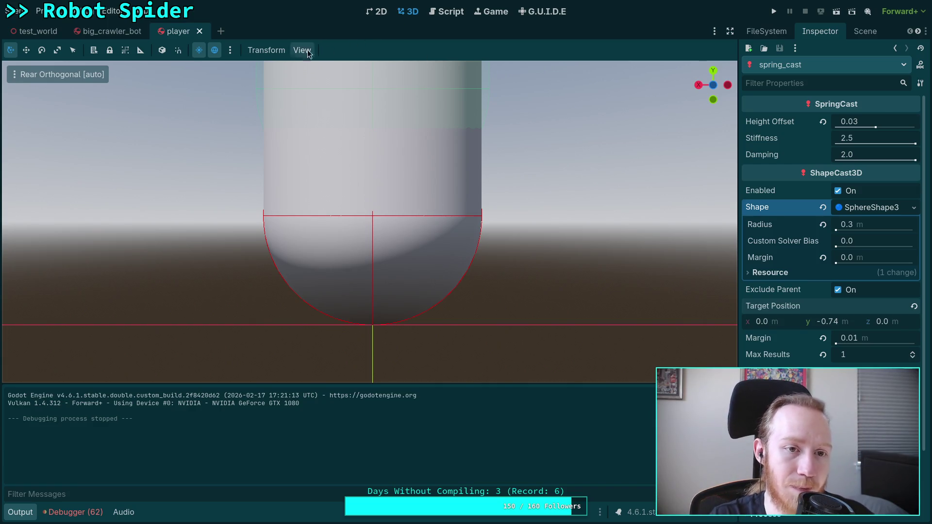
click(441, 18)
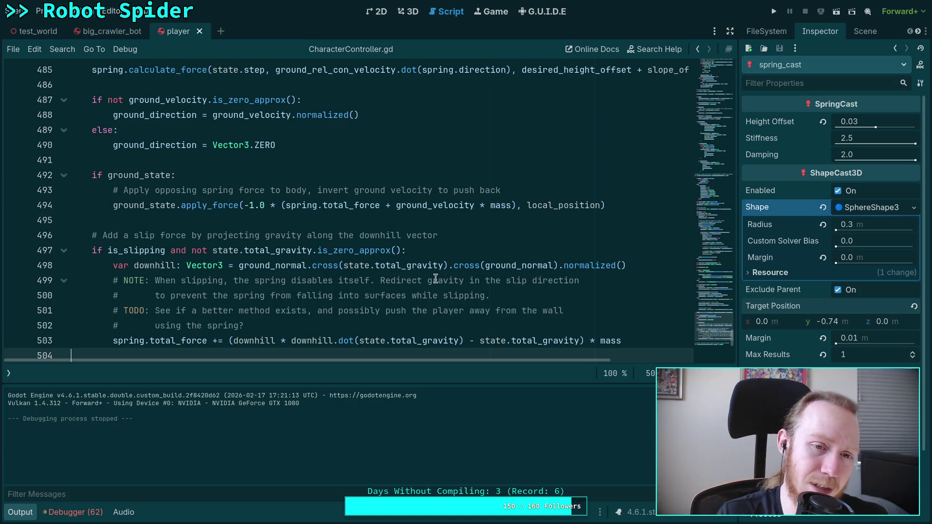
scroll(283, 272, up, 1)
double_click(153, 294)
scroll(262, 280, up, 20)
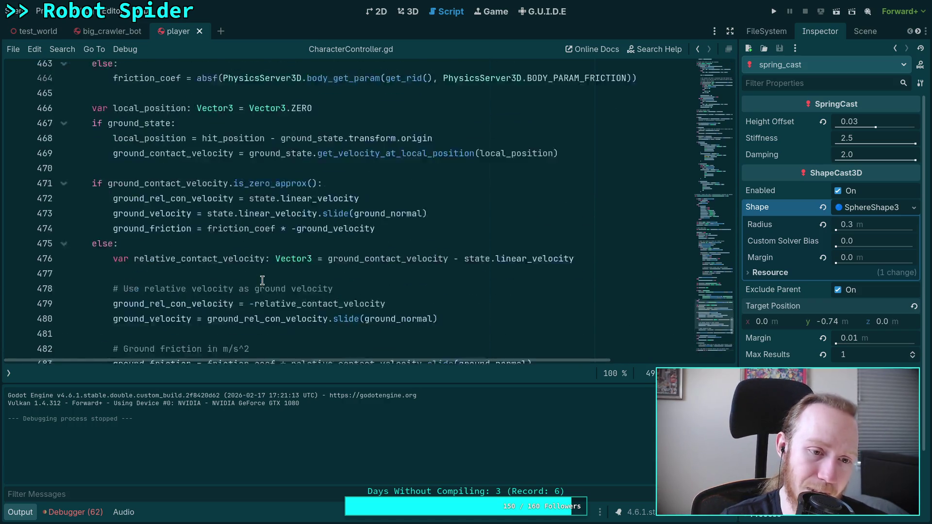
scroll(262, 280, up, 4)
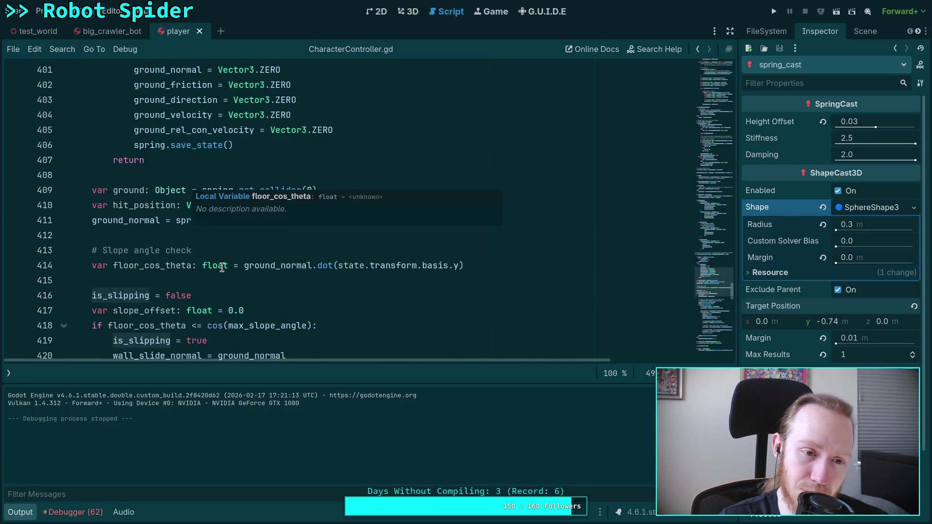
scroll(186, 225, up, 4)
scroll(186, 224, down, 1)
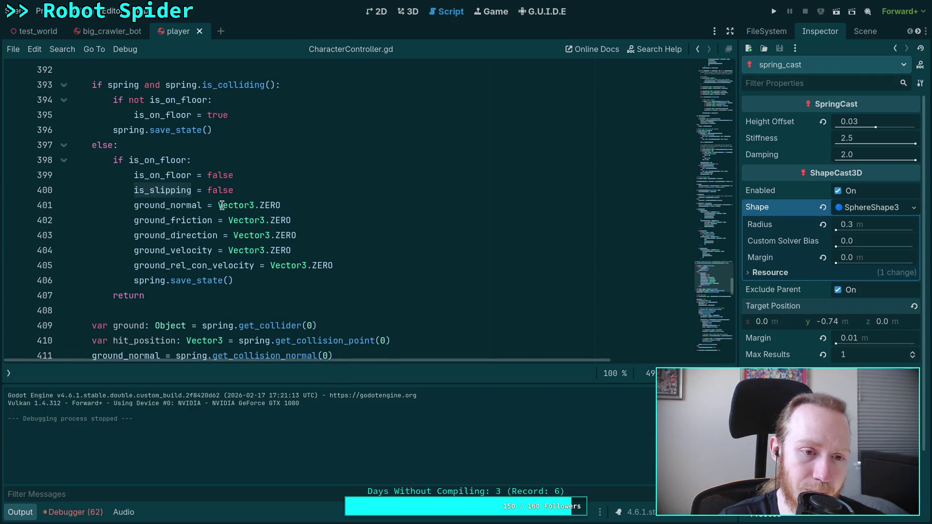
scroll(225, 204, up, 1)
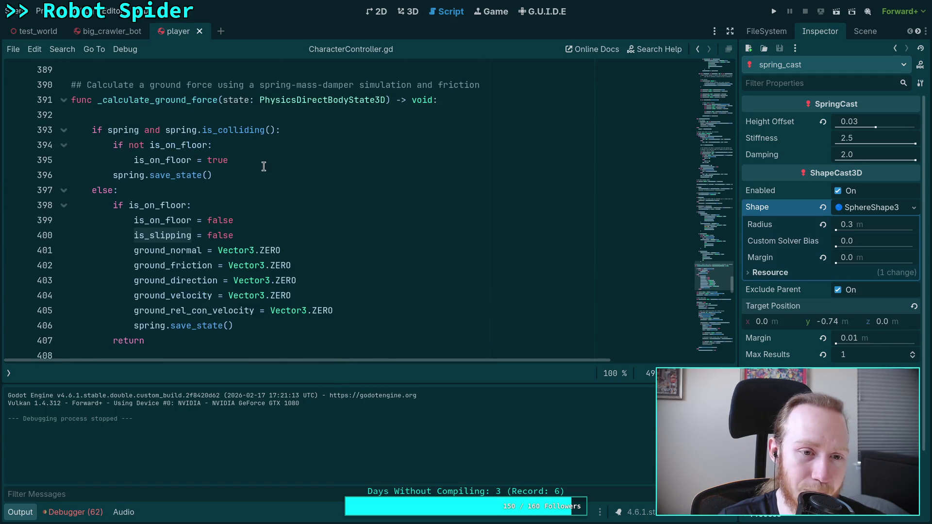
scroll(257, 166, down, 1)
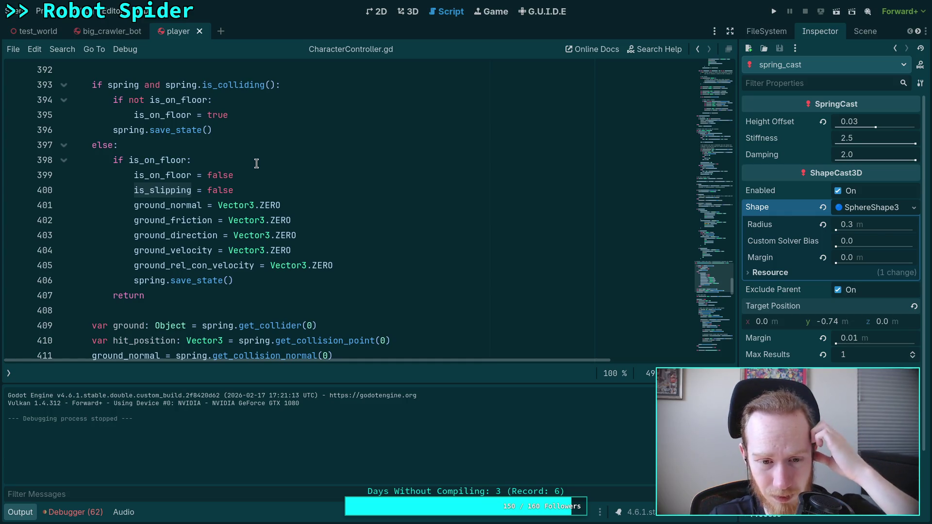
scroll(256, 164, down, 2)
scroll(257, 164, down, 4)
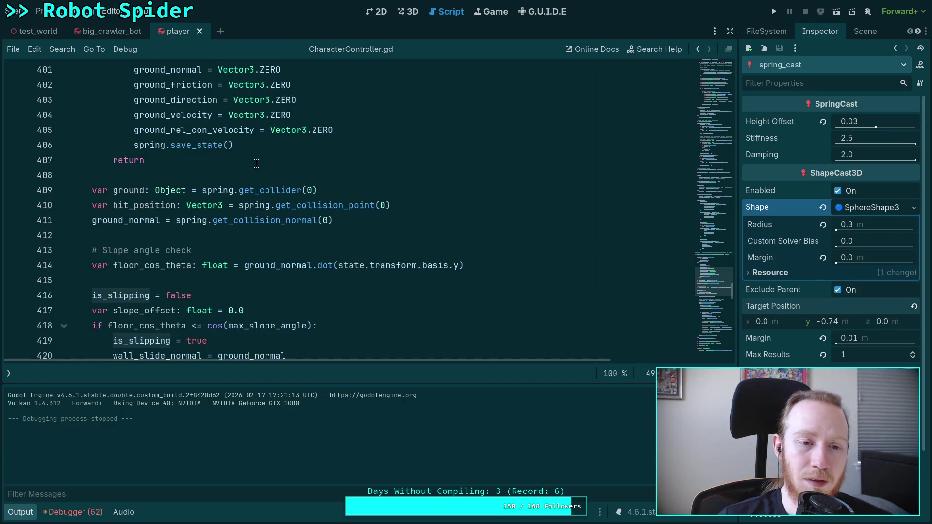
scroll(257, 164, up, 7)
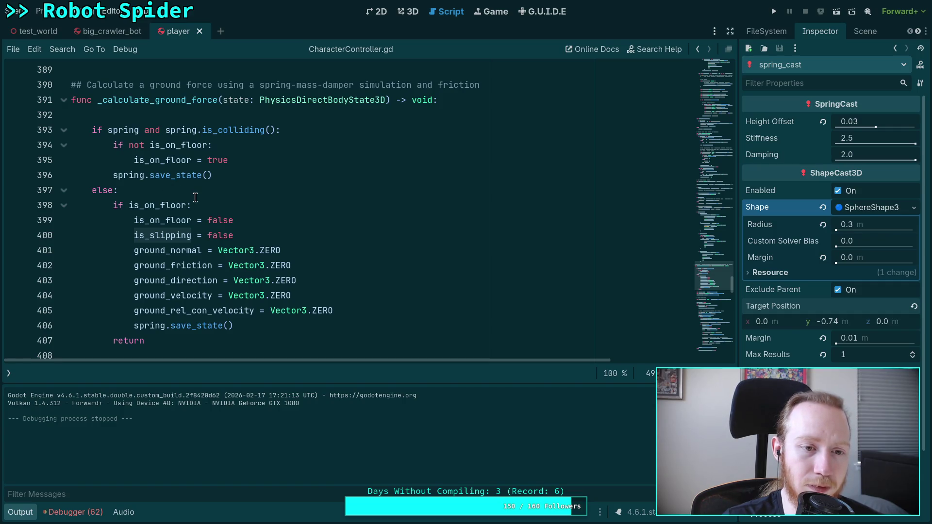
scroll(195, 198, down, 1)
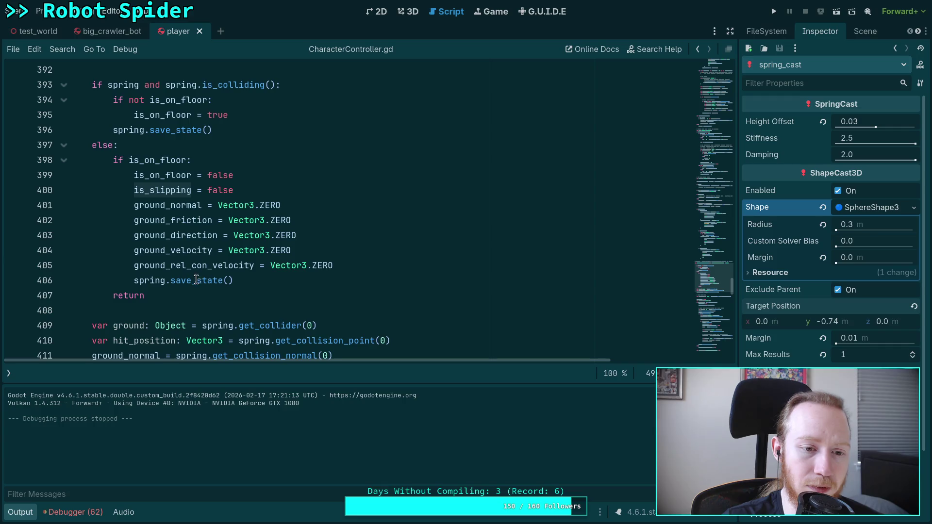
click(213, 280)
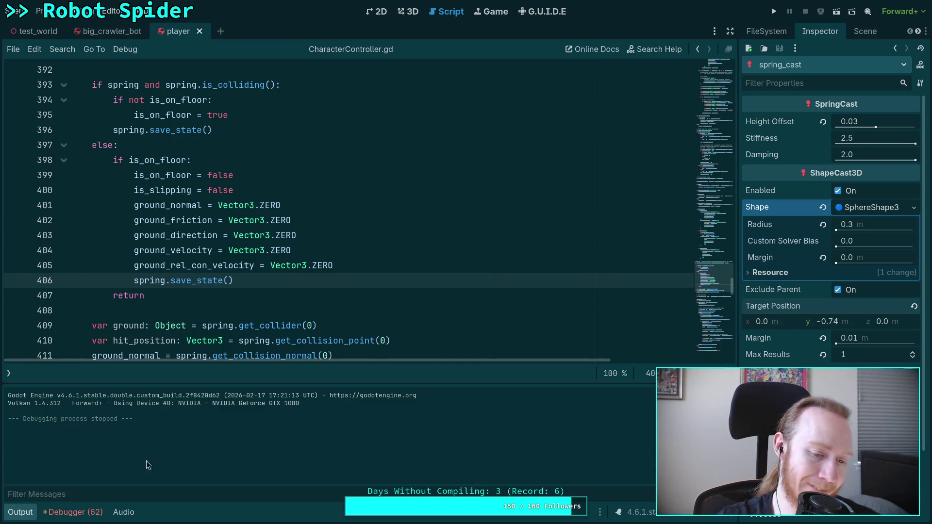
Step: Scroll through the Debugger's Errors (62) list of get_bone_rest errors, then collapse the panel
click(76, 514)
click(92, 347)
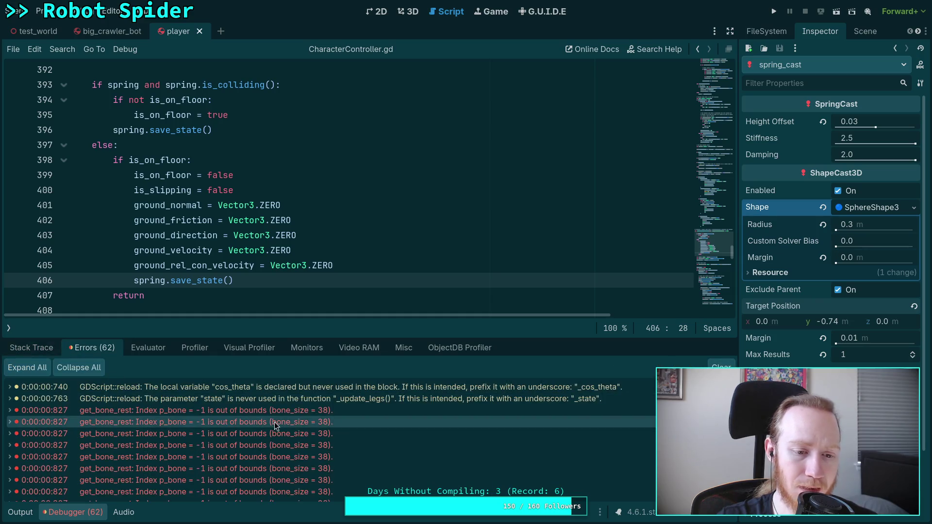
mouse_move(370, 446)
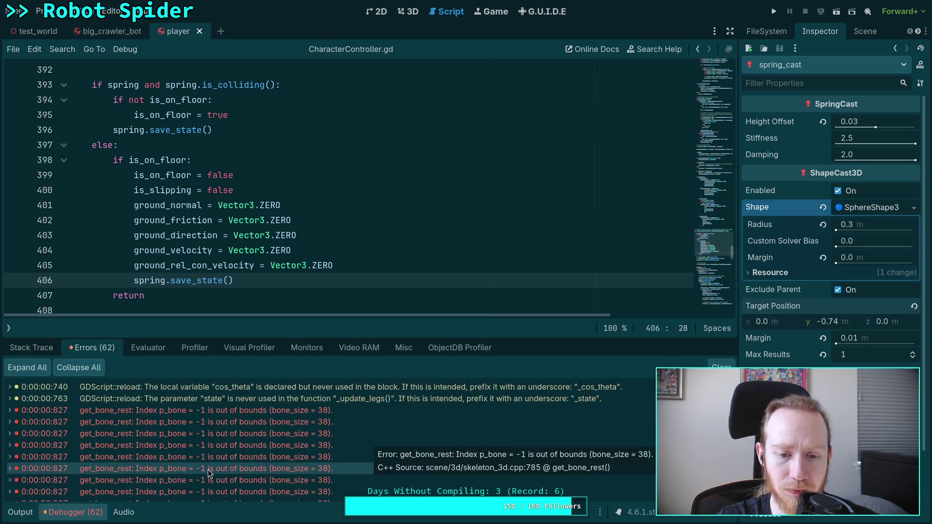
scroll(146, 478, down, 3)
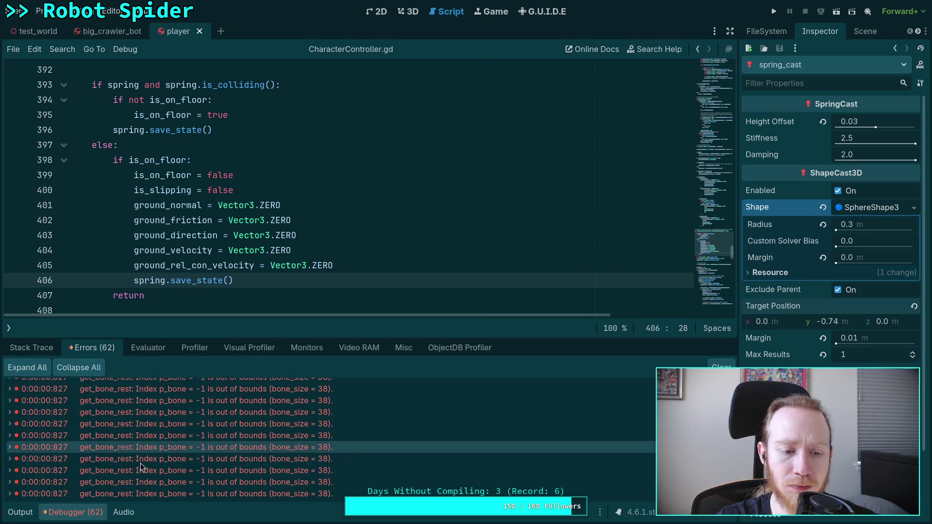
scroll(139, 477, up, 1)
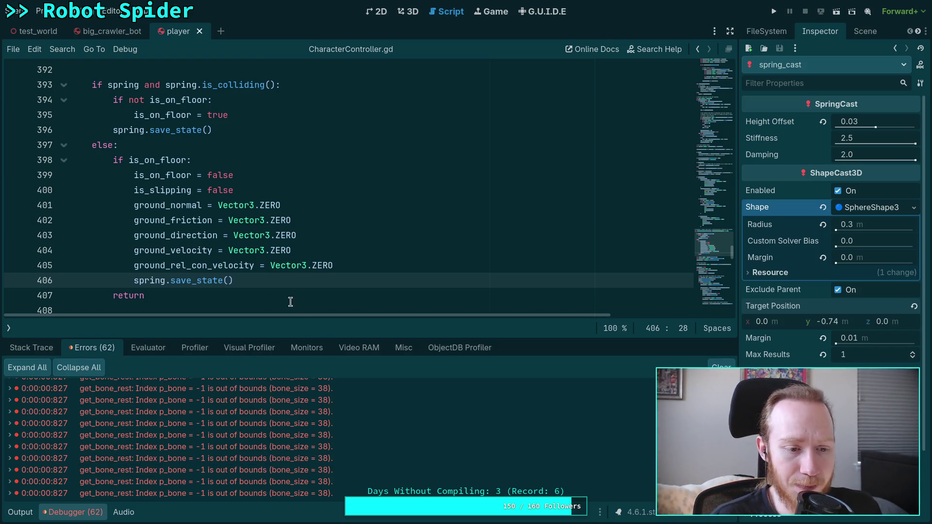
click(72, 512)
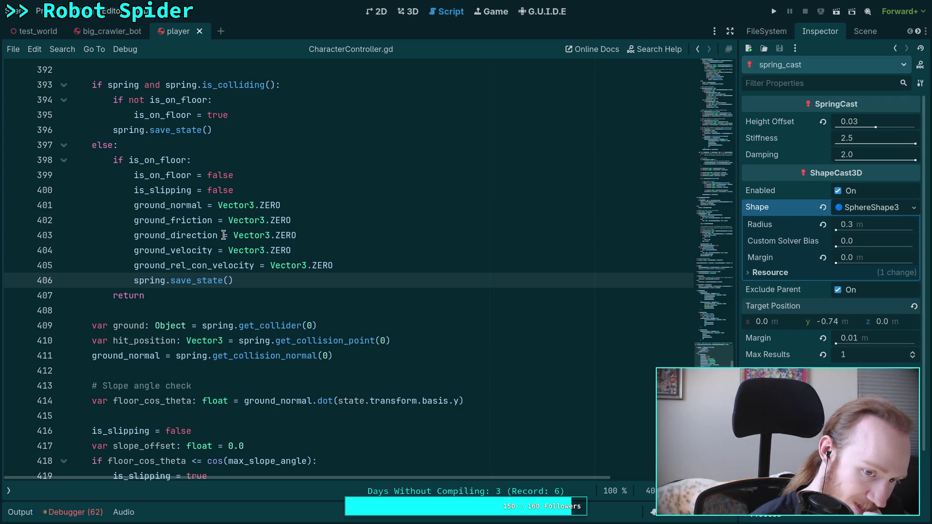
Step: Move spring.save_state() below the floor-check if/else and unindent it to function level
click(198, 130)
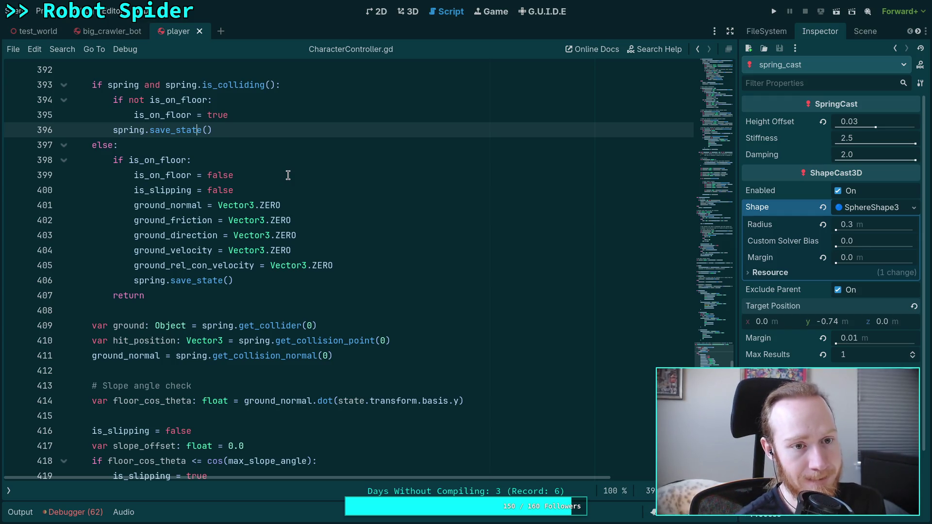
key(alt+Down)
key(alt+Down)
key(alt+Down)
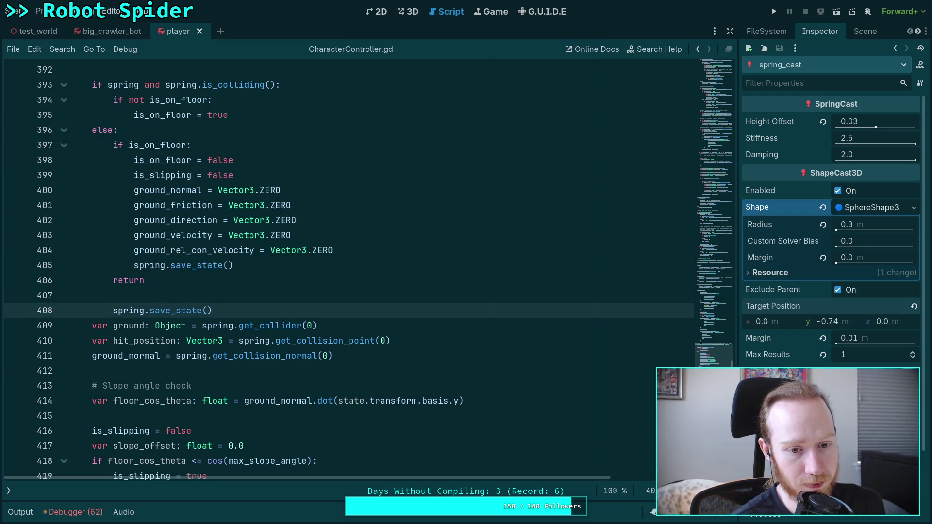
scroll(253, 192, down, 3)
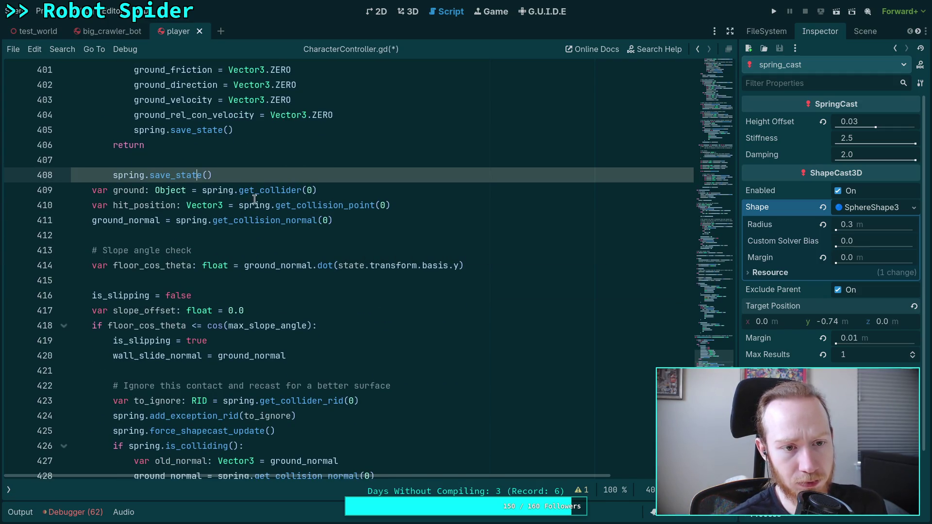
key(shift+Tab)
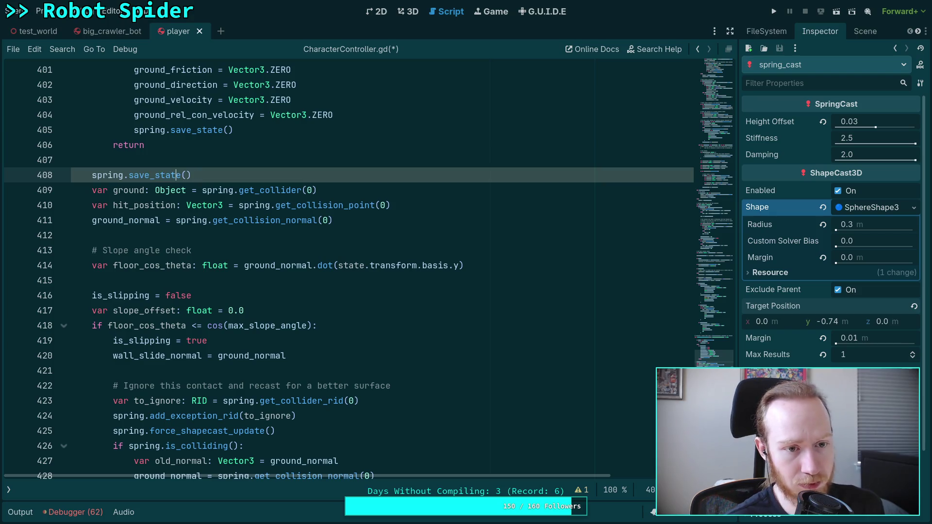
scroll(319, 290, up, 2)
click(219, 267)
key(Return)
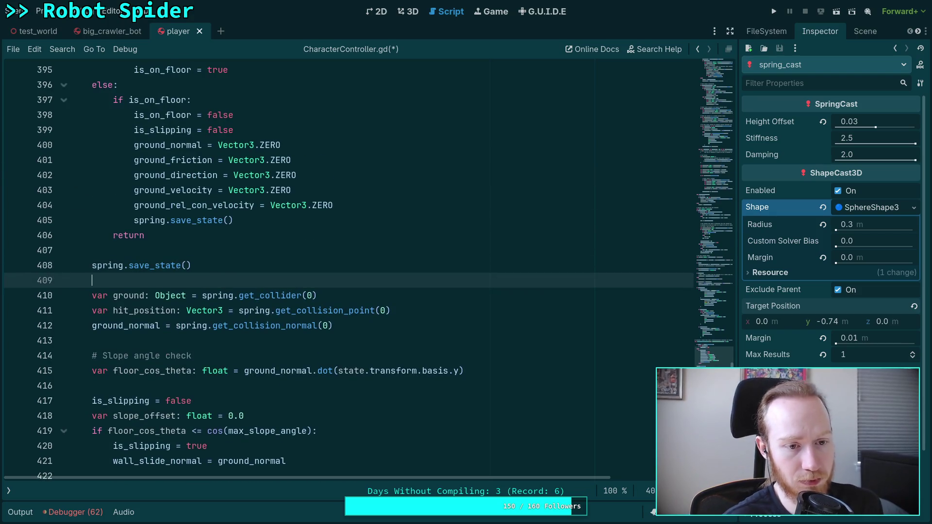
scroll(224, 270, up, 2)
click(172, 311)
key(shift+Tab)
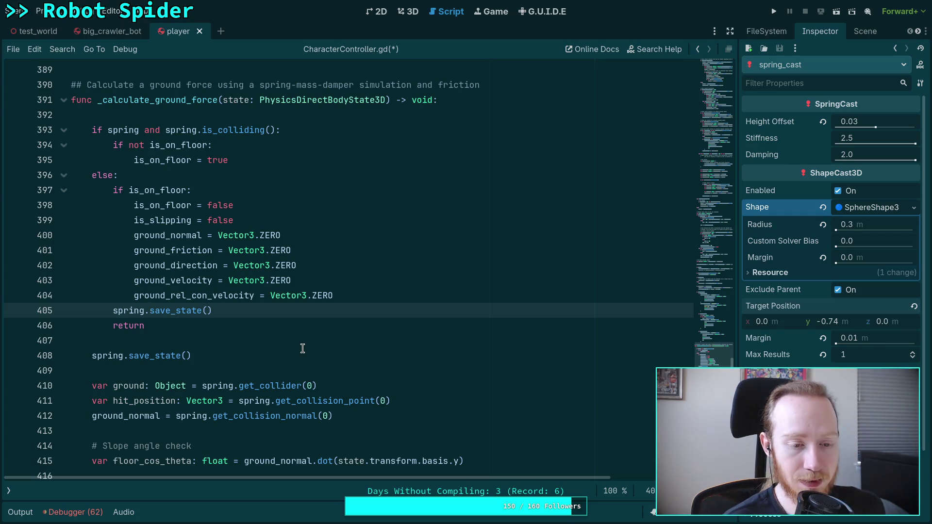
Step: Save CharacterController.gd and do a quick test run of the game
key(ctrl+s)
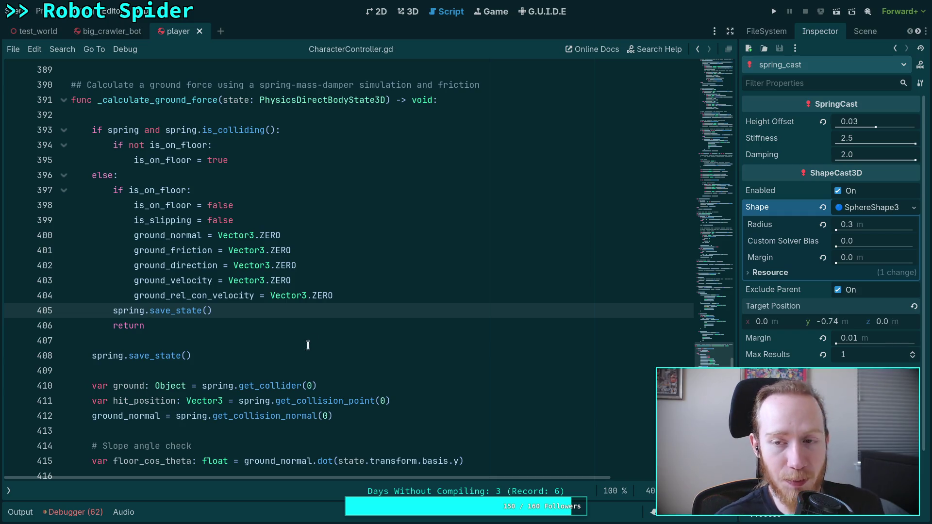
key(F5)
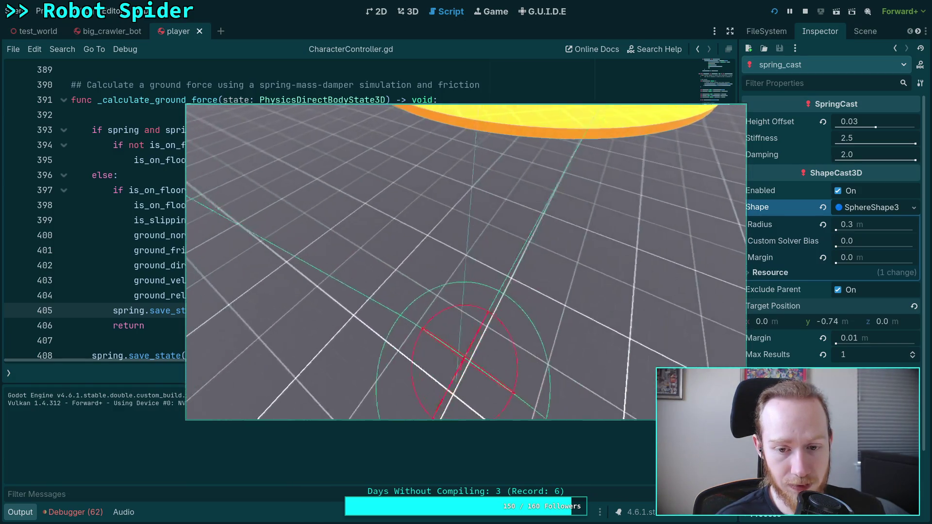
key(F8)
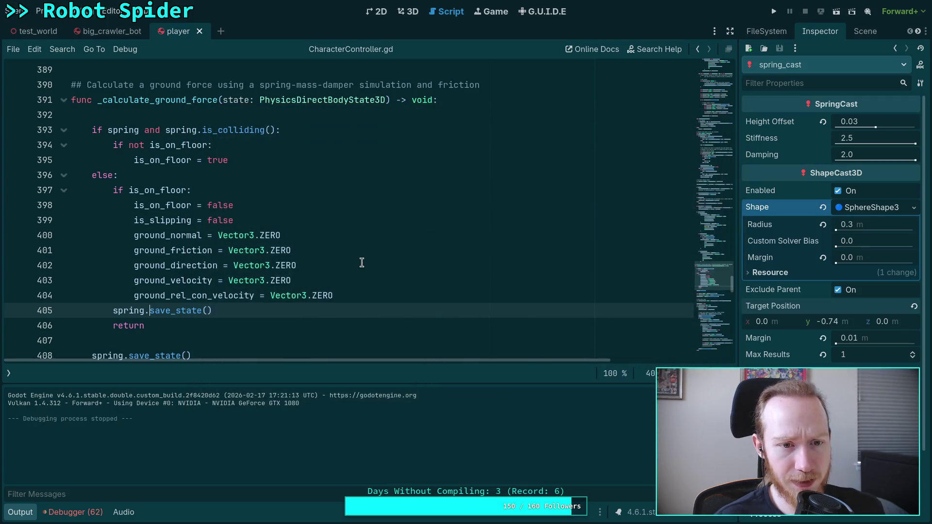
Step: Reset spring_cast's Height Offset from 0.03 to 0.0 and save the player scene
scroll(251, 315, down, 2)
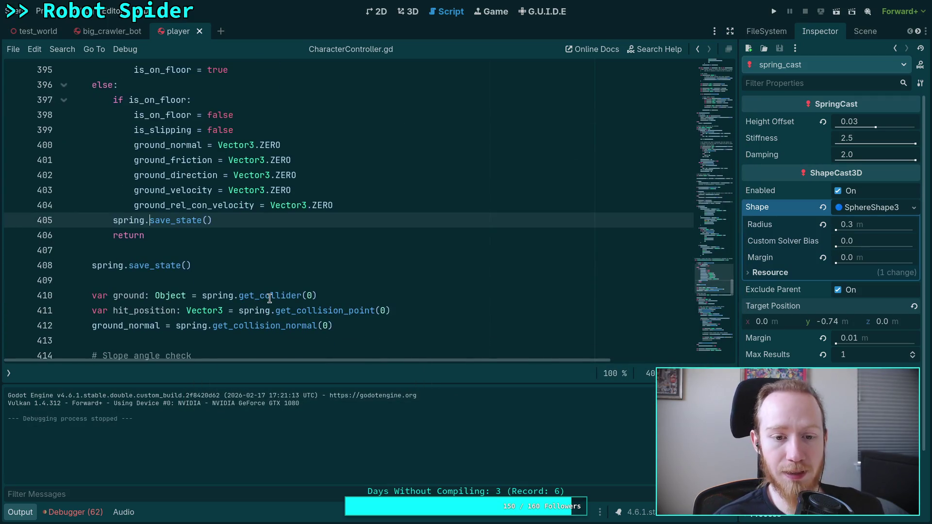
scroll(269, 298, down, 3)
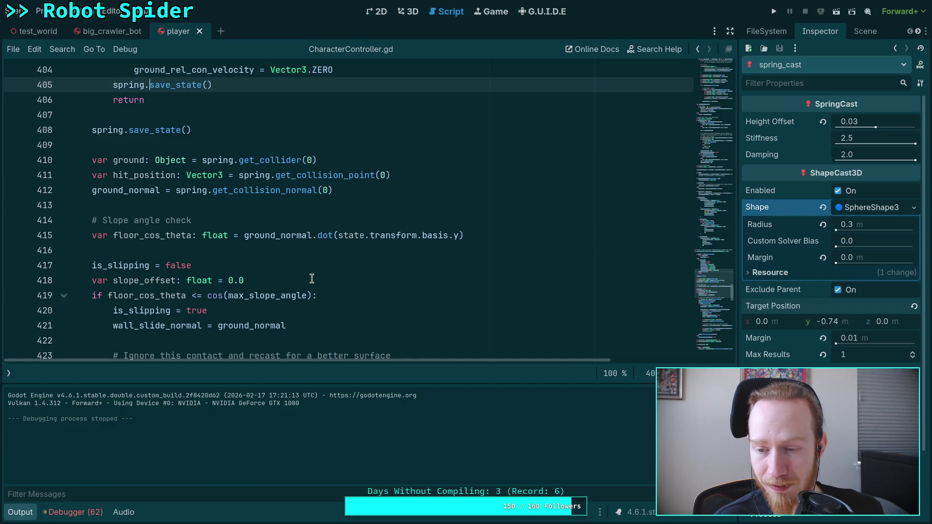
click(822, 122)
key(ctrl+s)
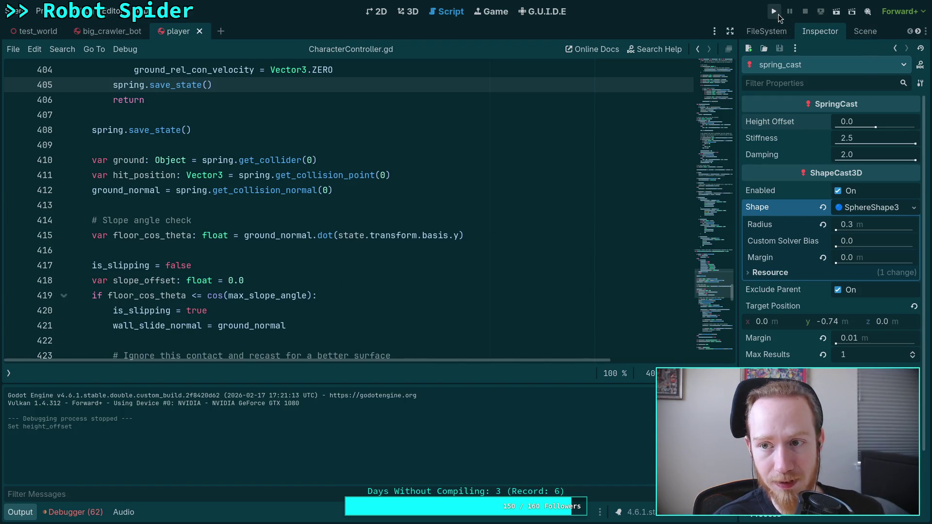
Step: Run the game, take camera control, drop the time scale to 0.25, then stop it
click(777, 14)
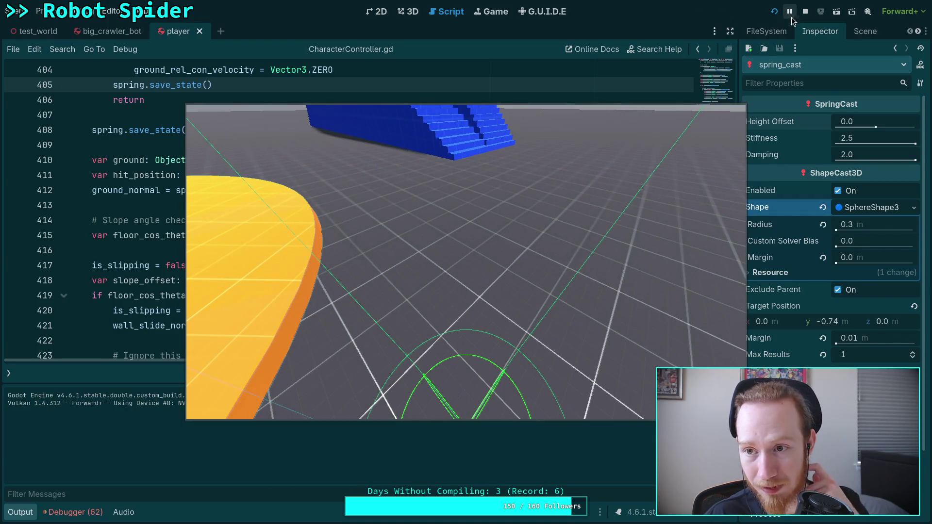
click(550, 264)
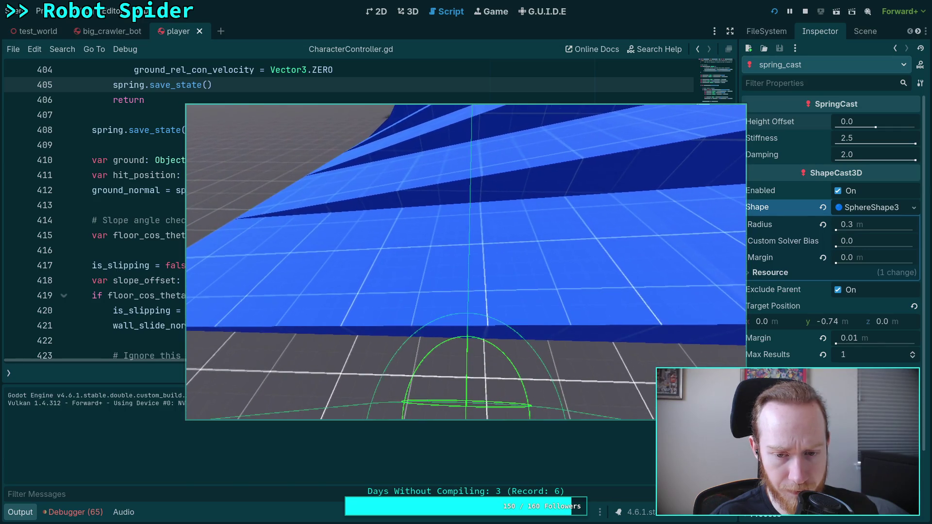
key(t)
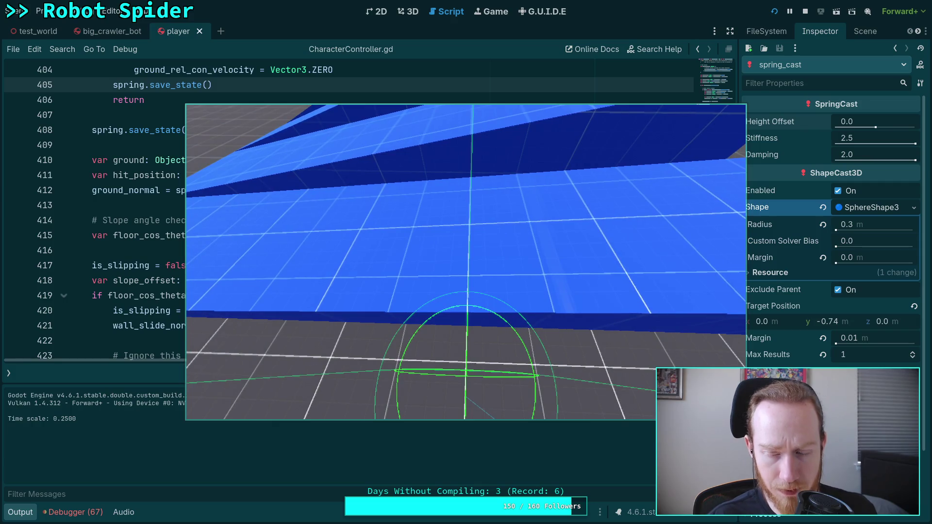
key(F8)
scroll(463, 223, up, 1)
Step: Delete the slope_offset interpolation code block from CharacterController.gd
scroll(463, 224, up, 15)
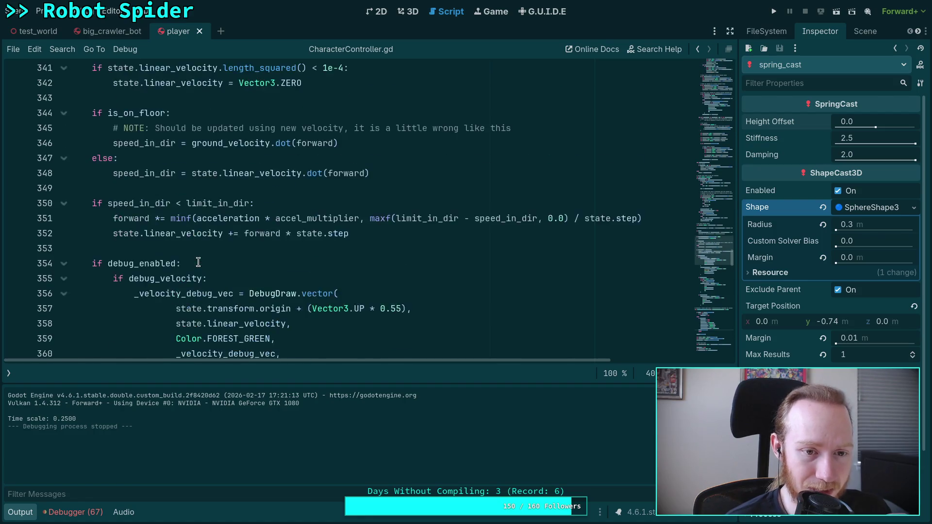
scroll(198, 262, up, 6)
scroll(438, 240, up, 9)
scroll(427, 242, down, 20)
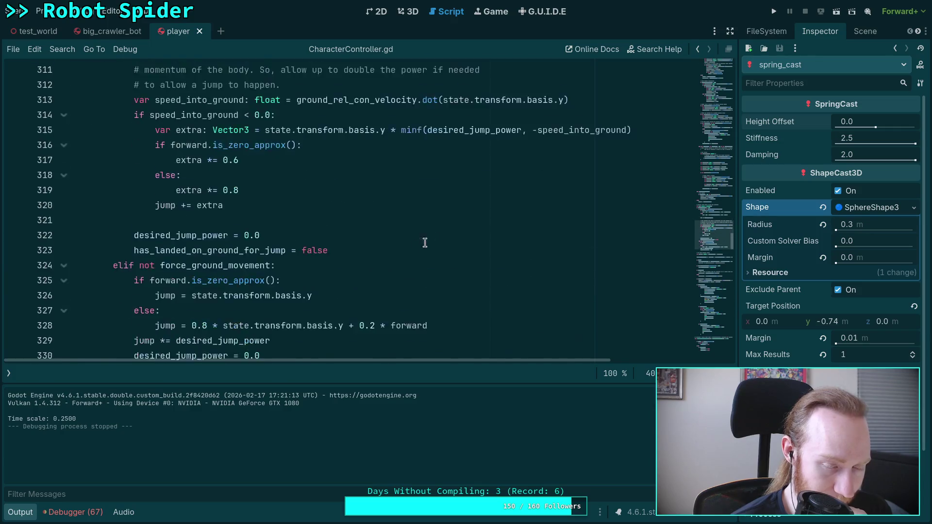
scroll(402, 245, down, 19)
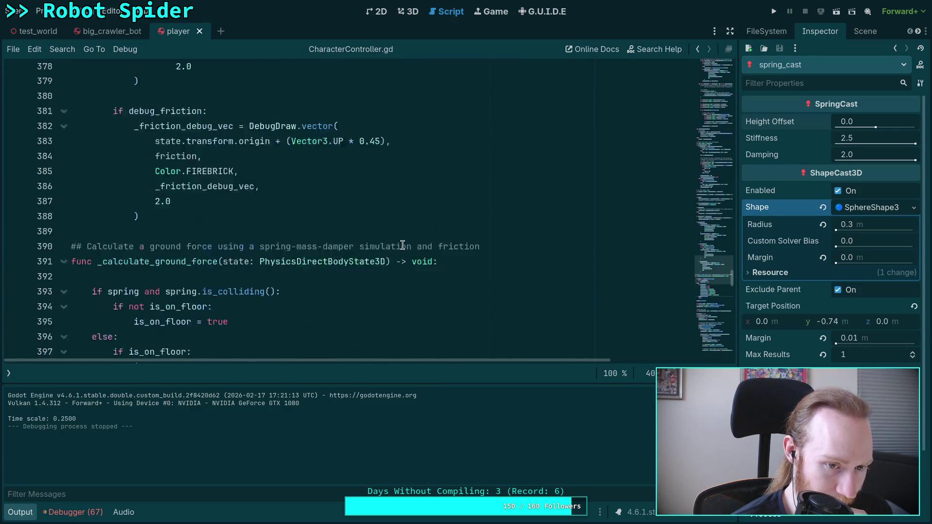
scroll(402, 244, down, 20)
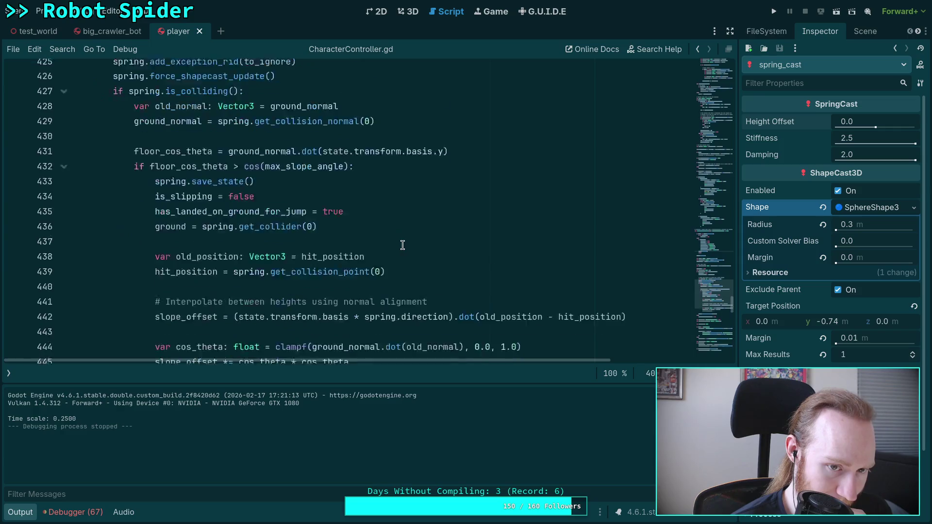
scroll(402, 244, up, 3)
drag(274, 247, 309, 155)
scroll(353, 193, up, 2)
mouse_move(264, 340)
mouse_down()
mouse_move(354, 176)
mouse_move(366, 186)
mouse_up()
key(Delete)
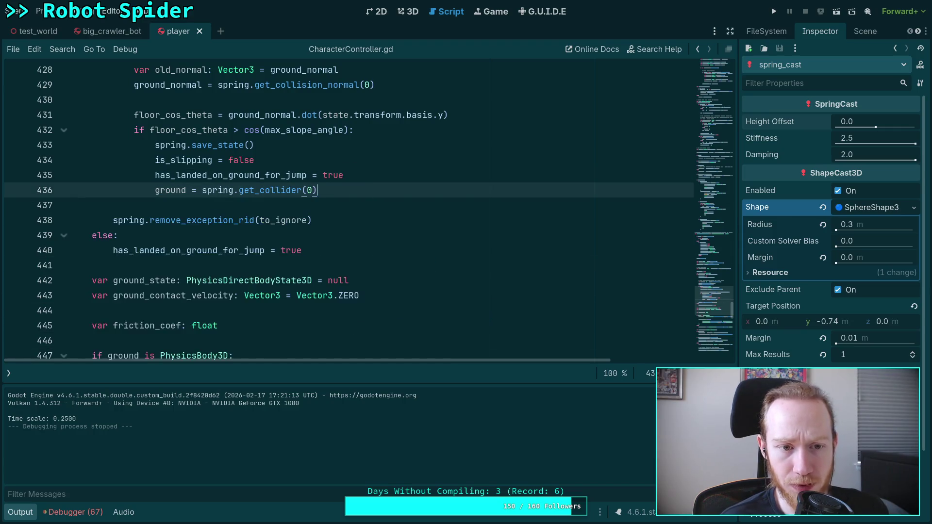
Step: Remove the '+ slope_offset' term from the calculate_force call
scroll(410, 247, down, 7)
scroll(441, 253, down, 3)
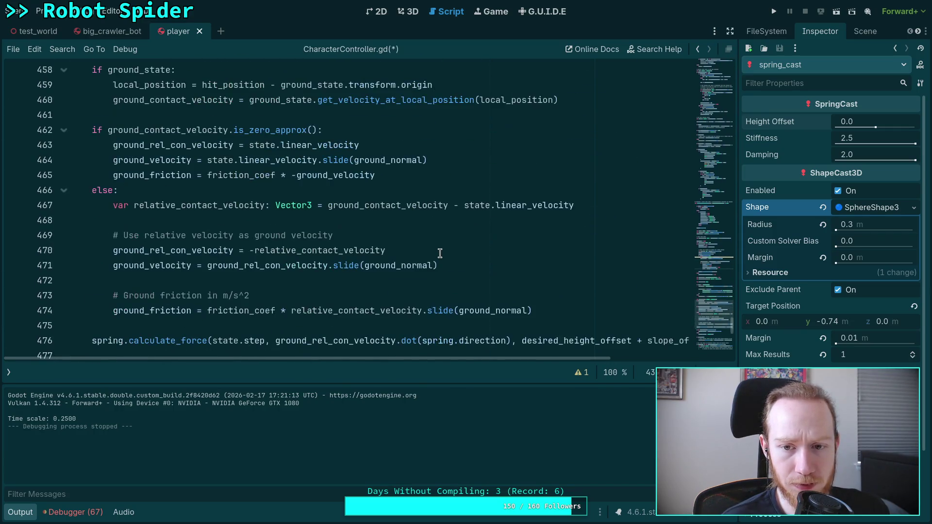
scroll(438, 252, down, 3)
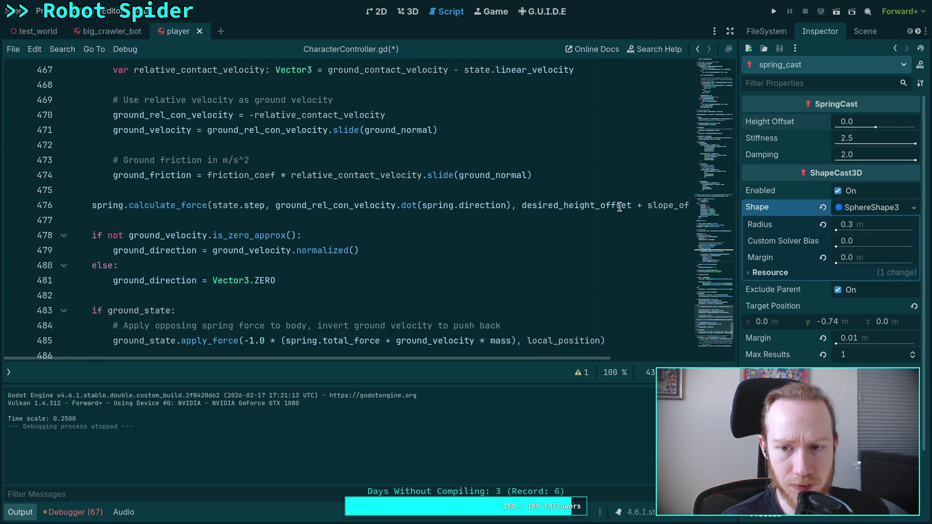
drag(636, 205, 743, 212)
key(ctrl+shift+Left)
key(ctrl+shift+Left)
key(BackSpace)
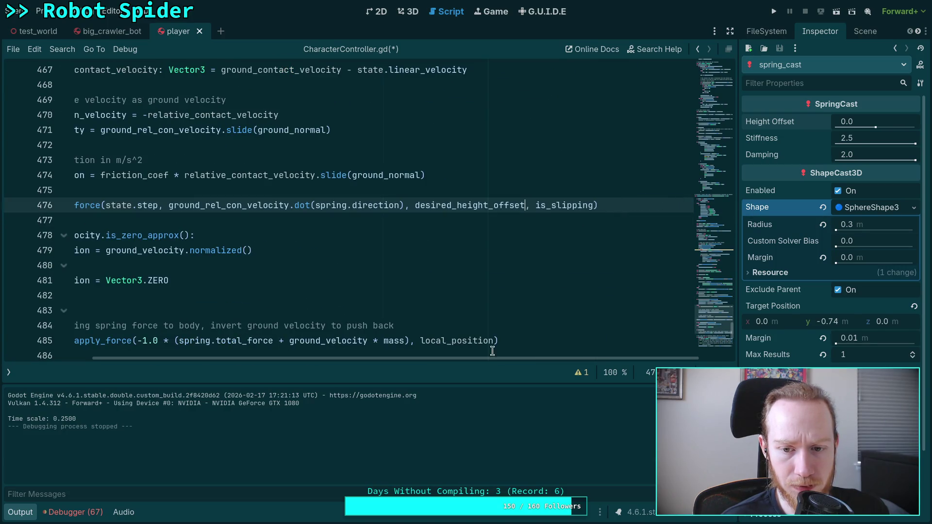
Step: Delete the unused slope_offset and old_normal declarations, save the script, and launch the game
scroll(226, 329, up, 18)
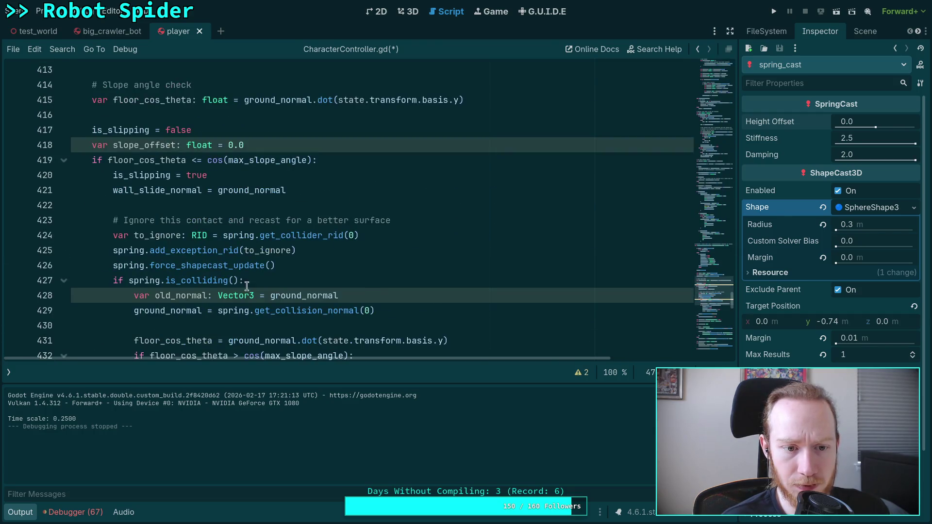
drag(275, 145, 271, 132)
key(BackSpace)
drag(361, 281, 375, 270)
scroll(375, 270, down, 4)
key(BackSpace)
click(379, 231)
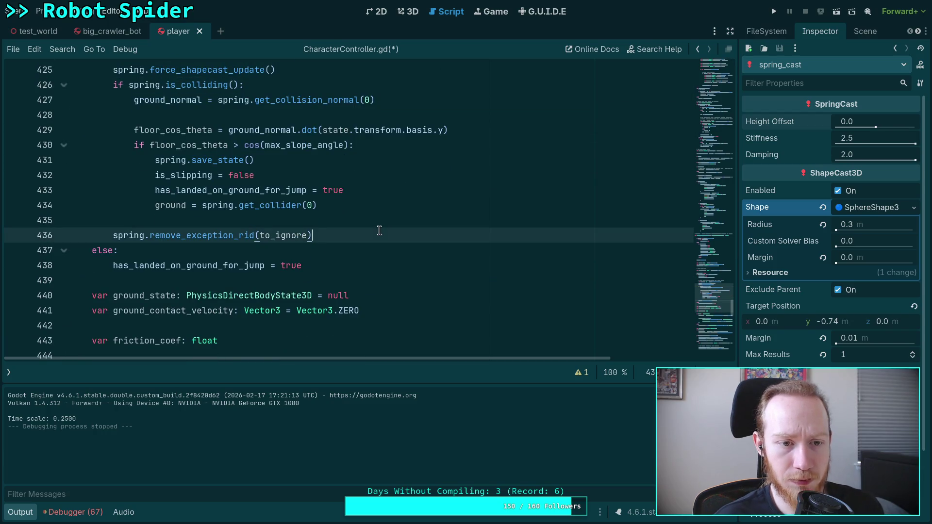
key(ctrl+s)
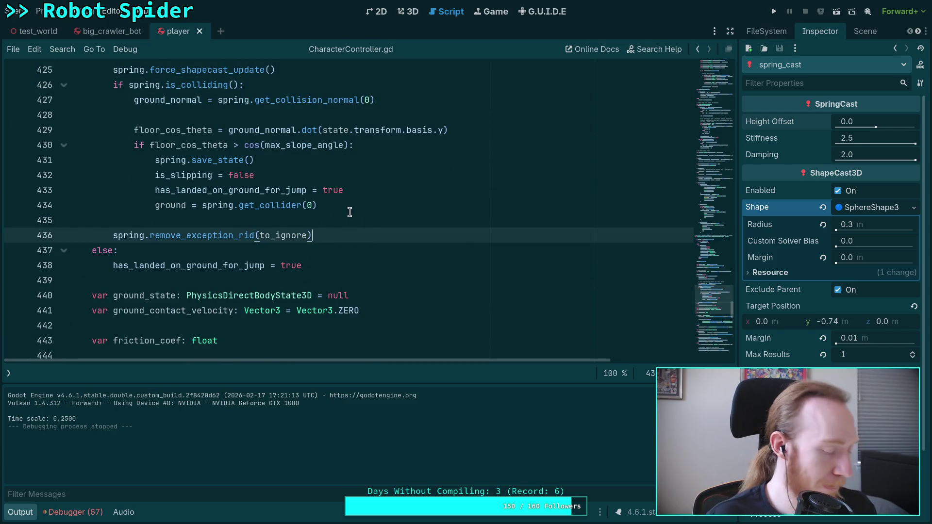
click(773, 11)
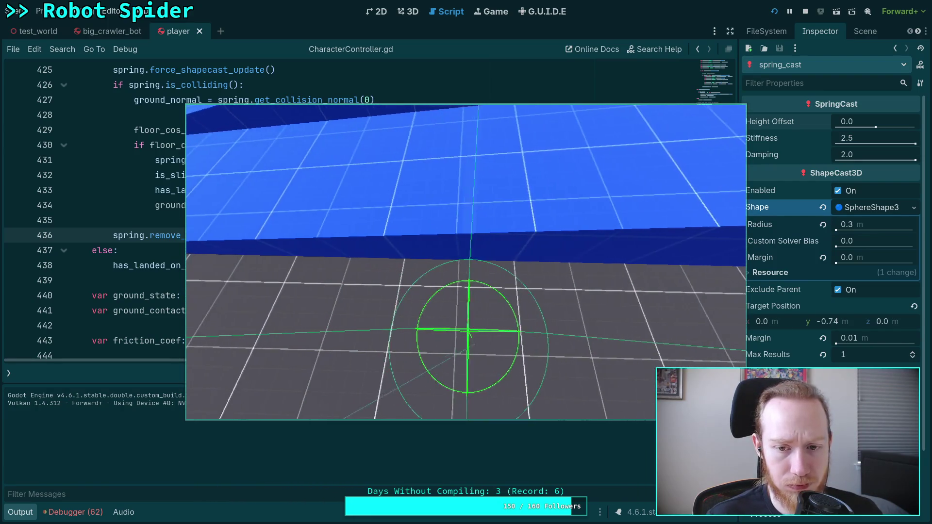
Step: Test the spider on the ramps at 0.25 time scale, back at 1.0, then stop
key(minus)
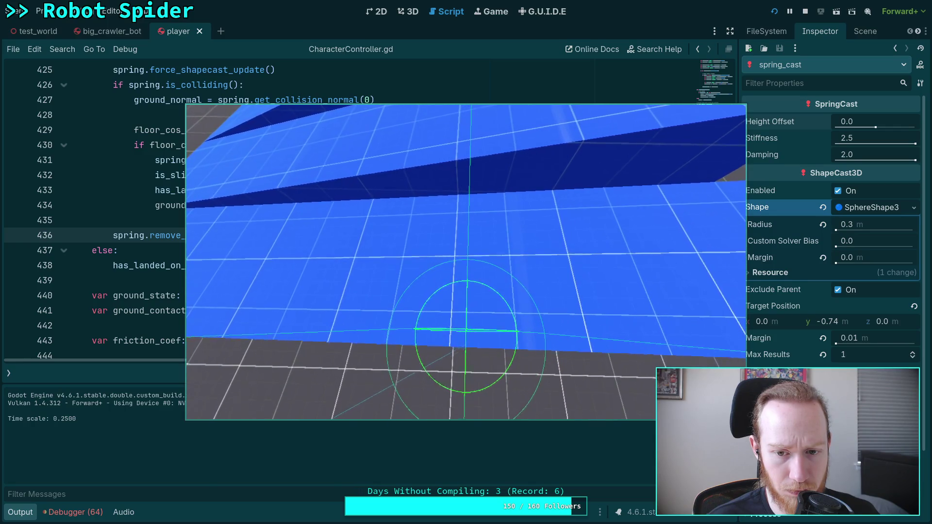
key(t)
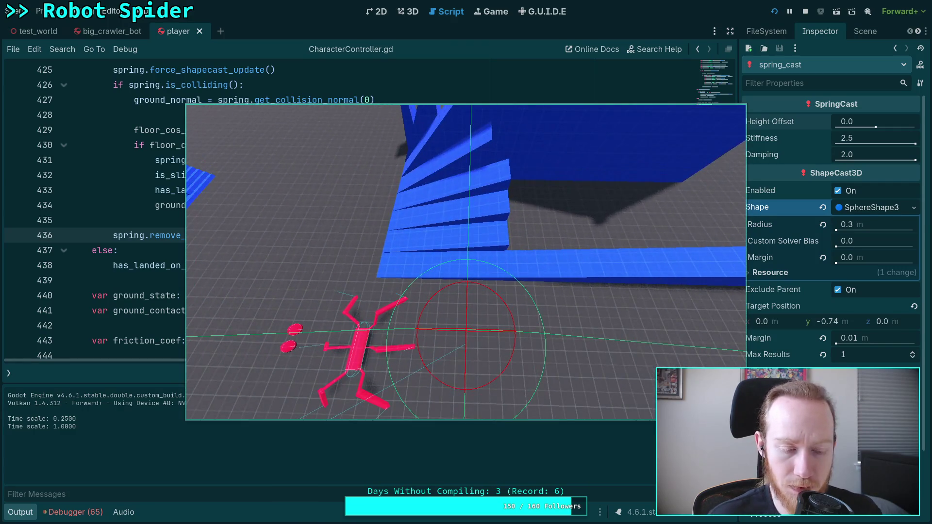
click(805, 11)
scroll(383, 297, down, 5)
Step: Scroll through _calculate_ground_force's friction and slip code, then open SpringCast.gd from the scripts list
scroll(383, 298, down, 9)
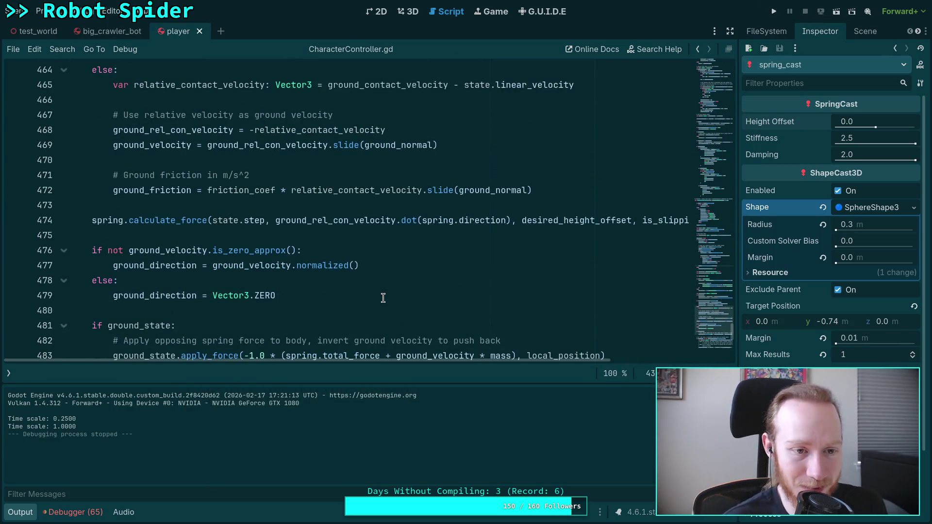
scroll(382, 298, down, 3)
scroll(383, 298, up, 2)
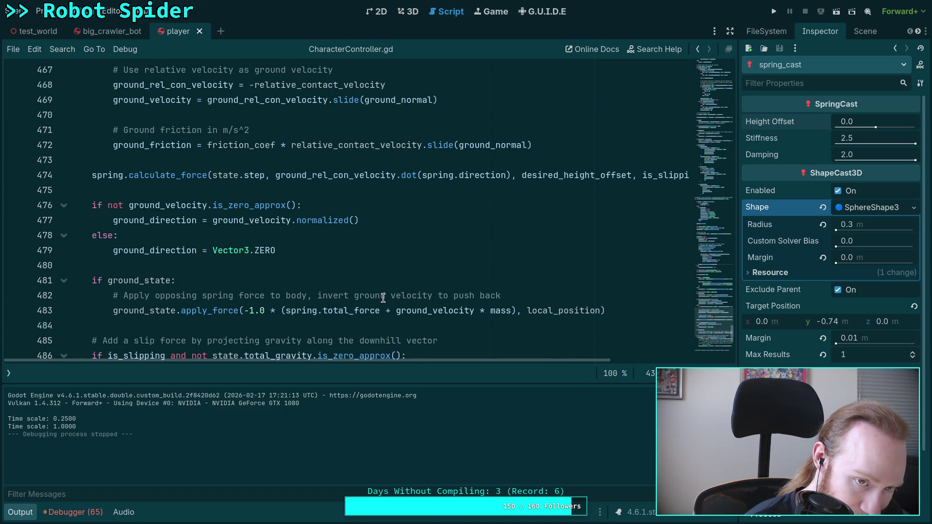
scroll(383, 298, down, 2)
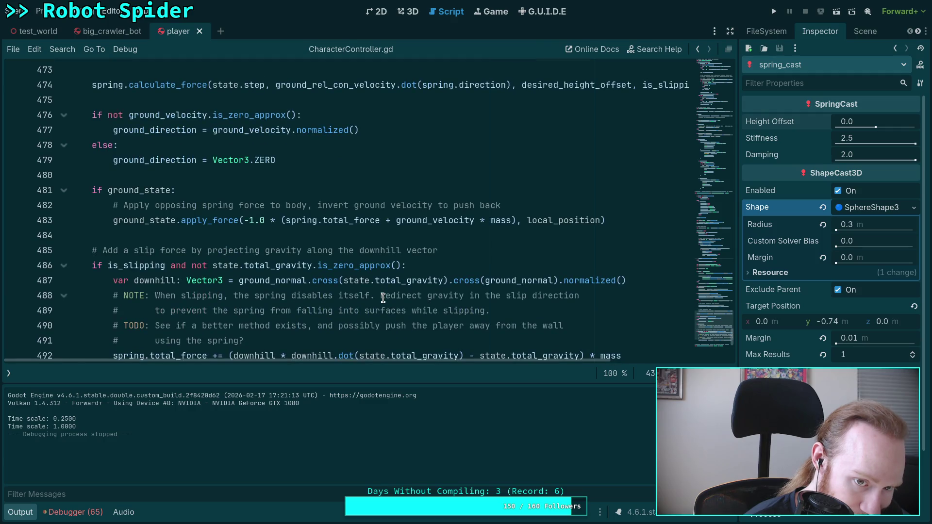
scroll(382, 298, down, 2)
scroll(383, 298, up, 5)
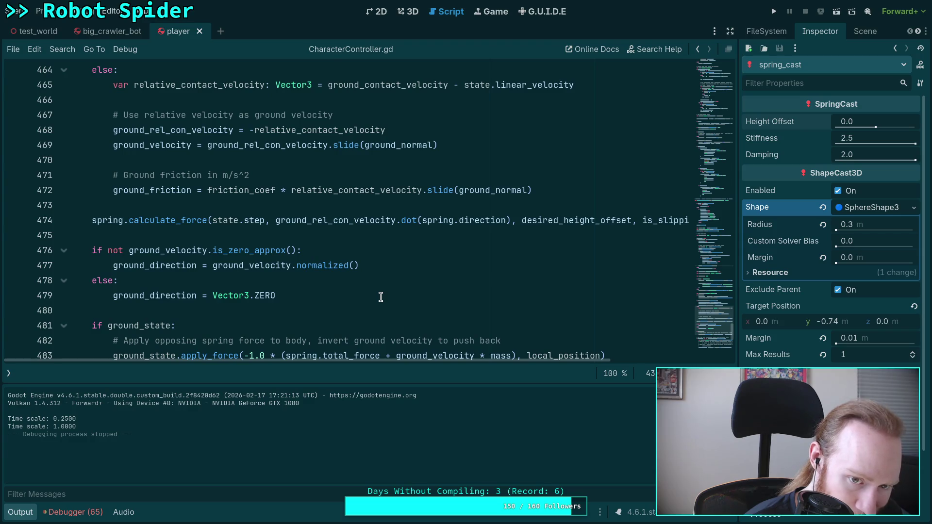
scroll(380, 297, up, 12)
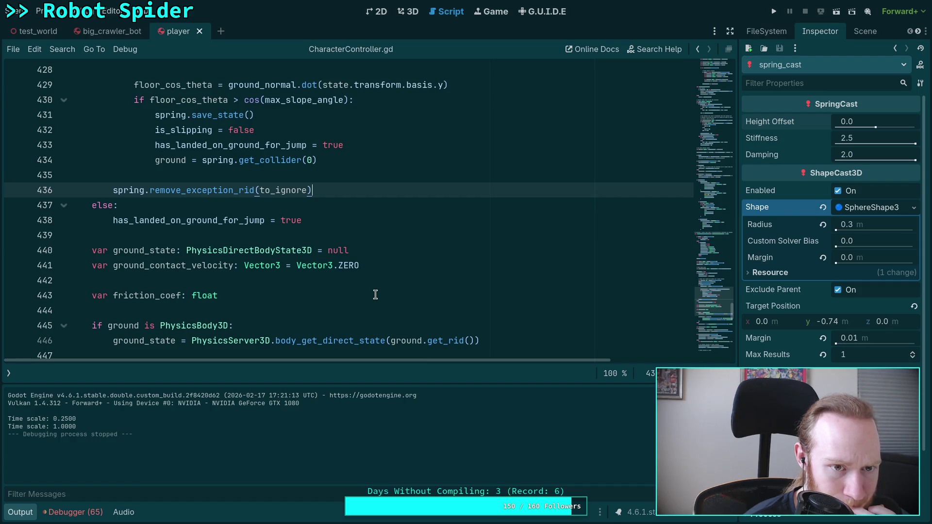
scroll(375, 294, up, 7)
scroll(373, 294, up, 3)
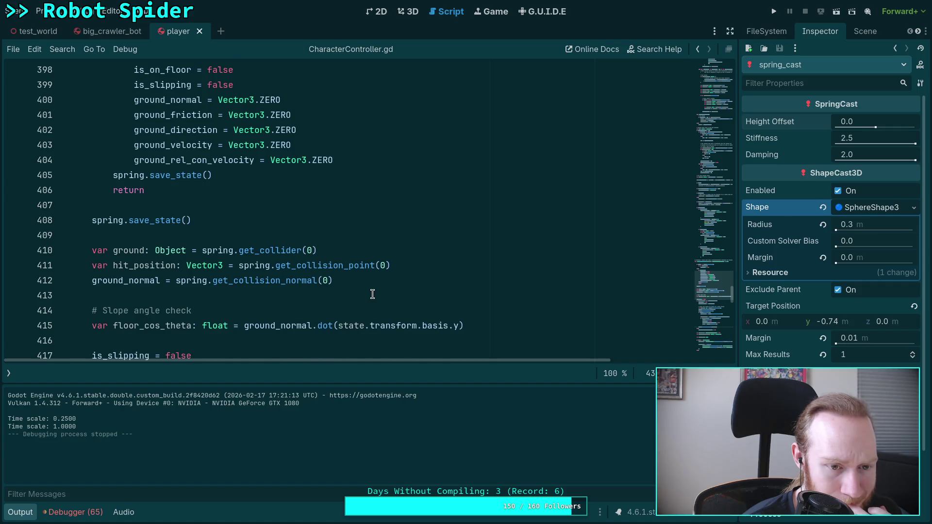
scroll(372, 294, down, 4)
scroll(372, 294, down, 5)
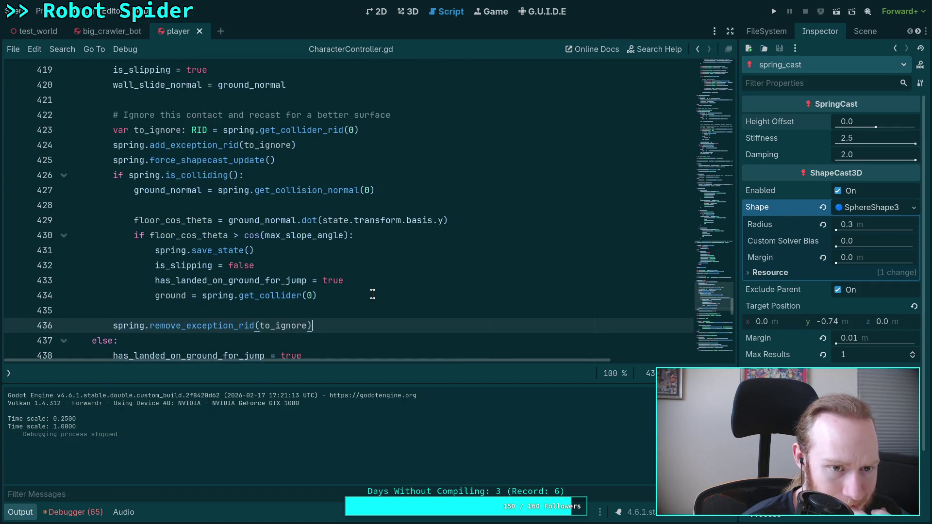
scroll(372, 294, down, 2)
scroll(372, 294, up, 15)
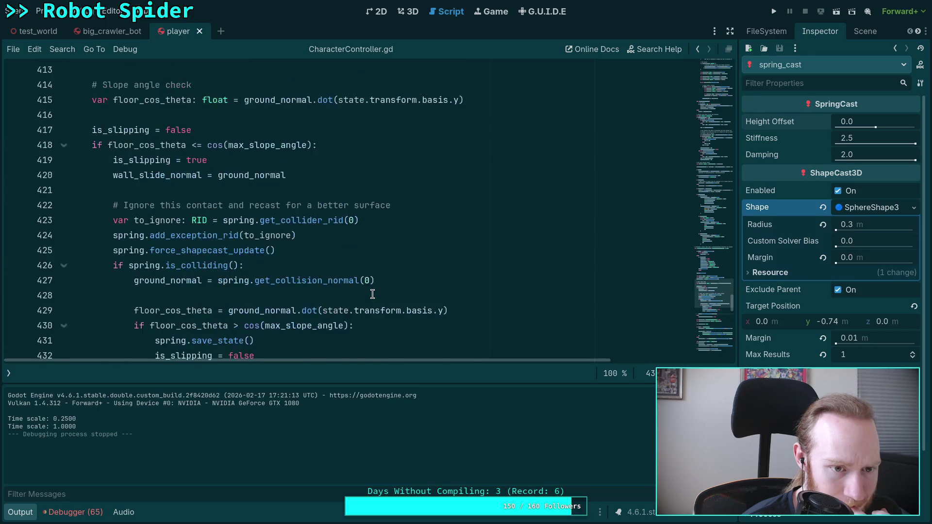
scroll(372, 294, down, 2)
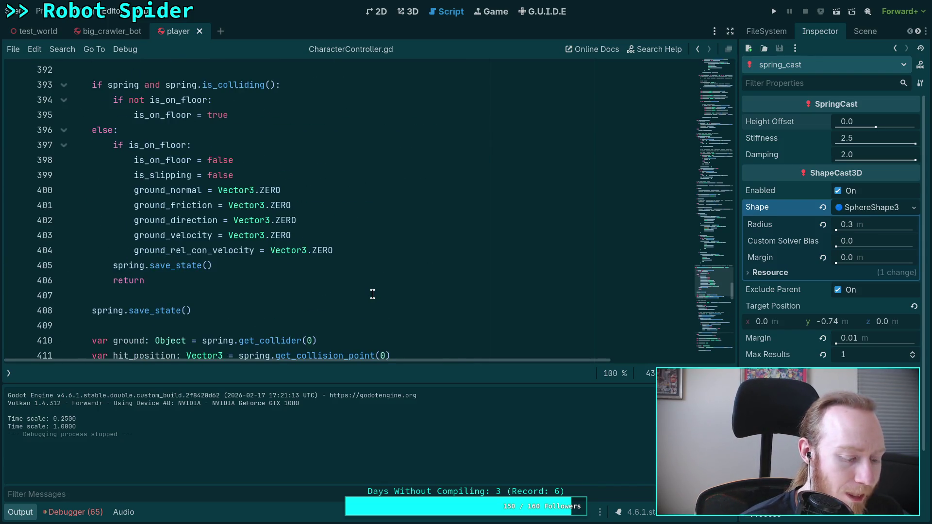
scroll(372, 294, up, 2)
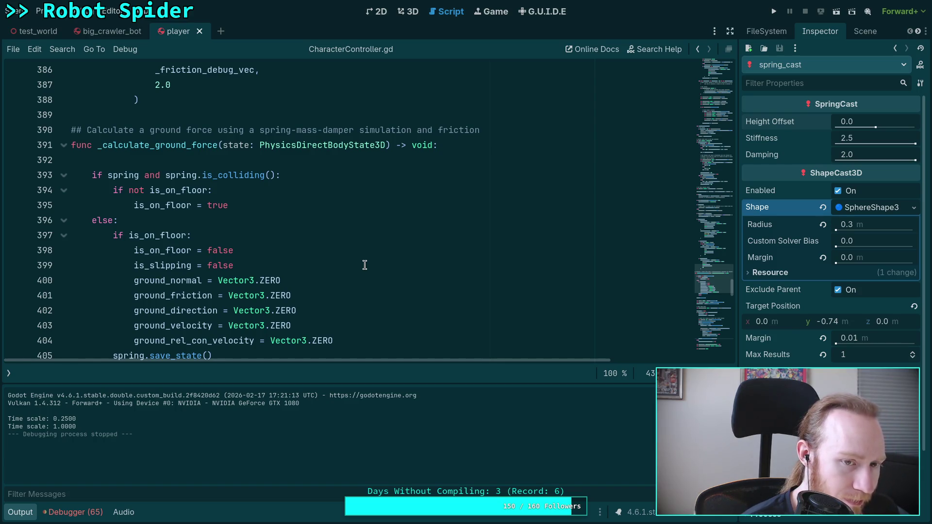
scroll(202, 315, down, 2)
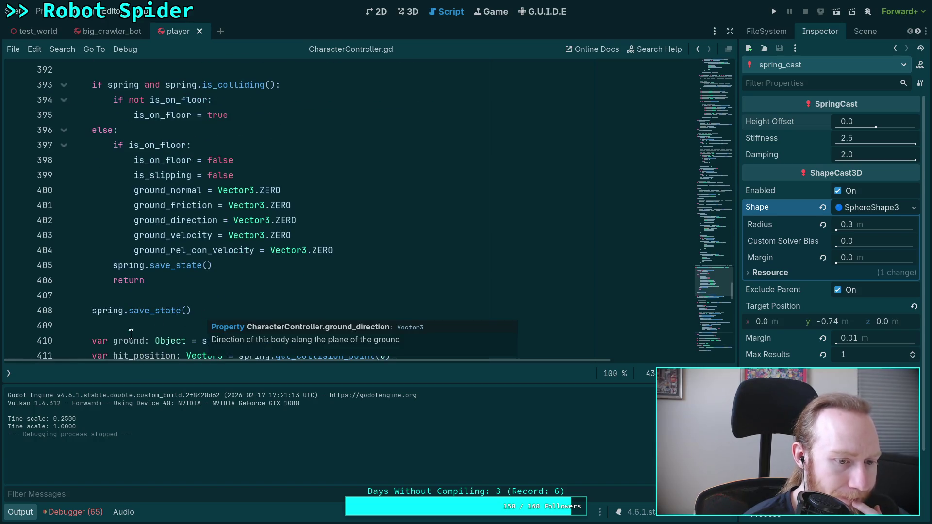
click(8, 372)
click(77, 109)
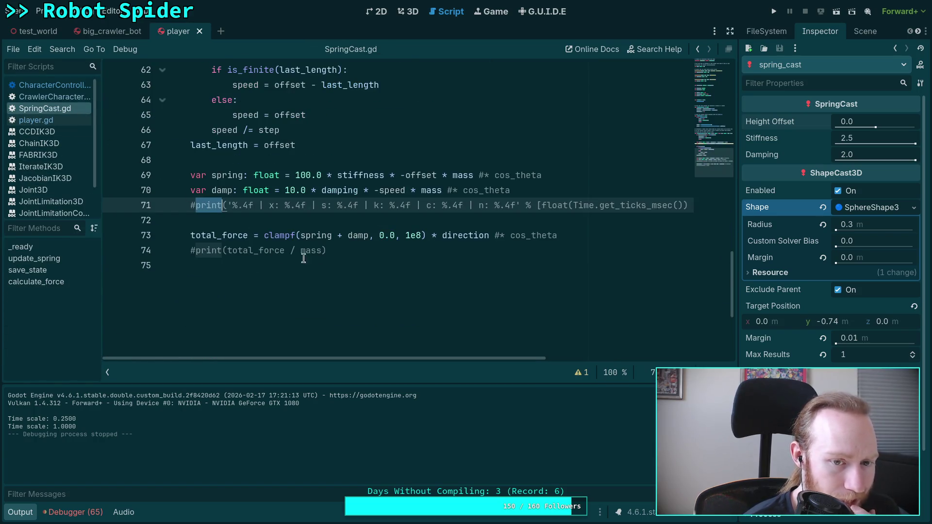
Step: Scroll through SpringCast.gd's calculate_force, check the is_inf test on line 53, then switch to player.gd
scroll(351, 260, up, 2)
scroll(351, 261, up, 3)
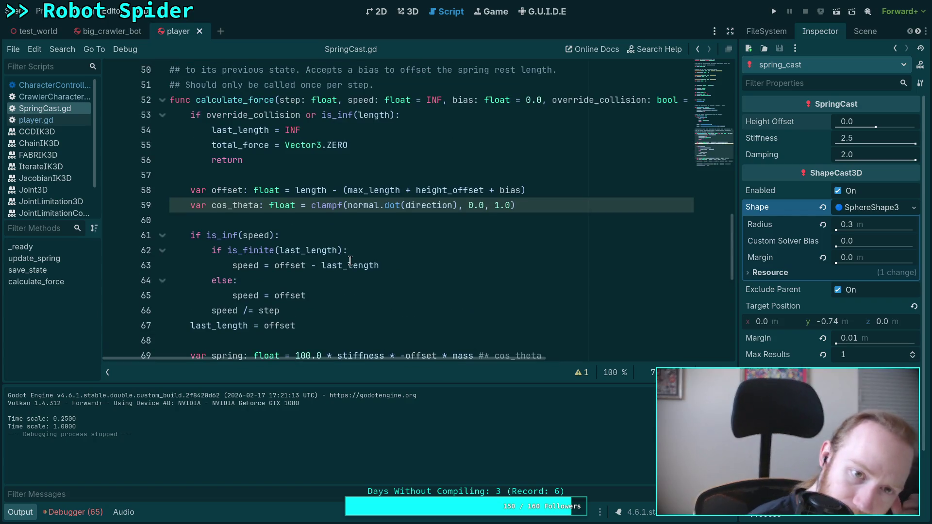
scroll(350, 261, up, 5)
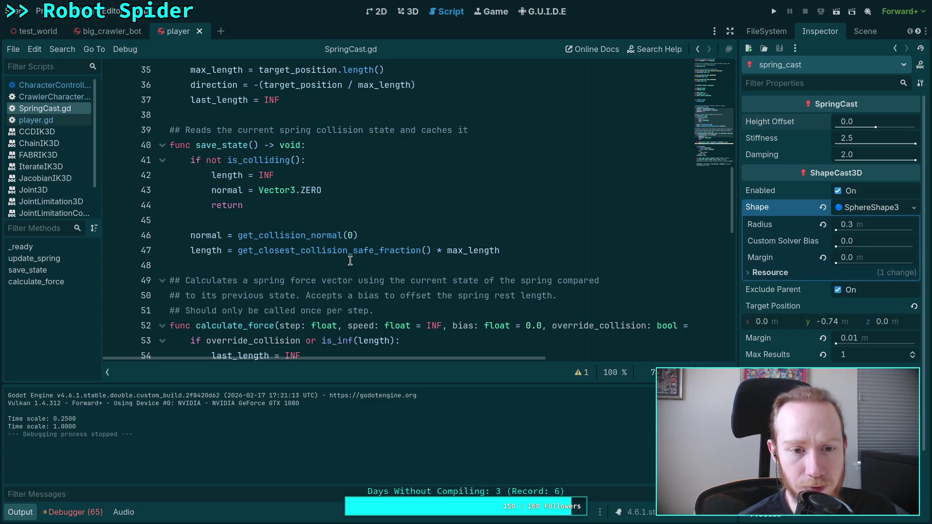
scroll(351, 260, down, 3)
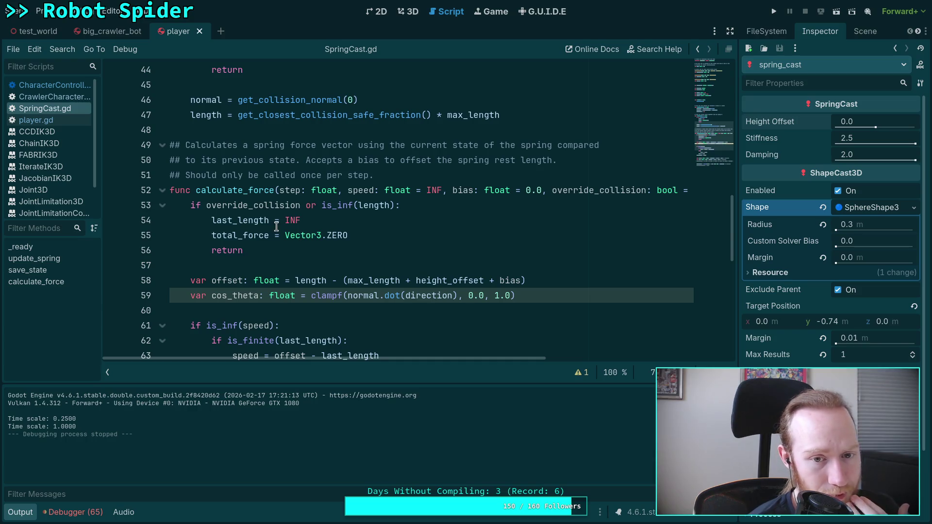
double_click(340, 206)
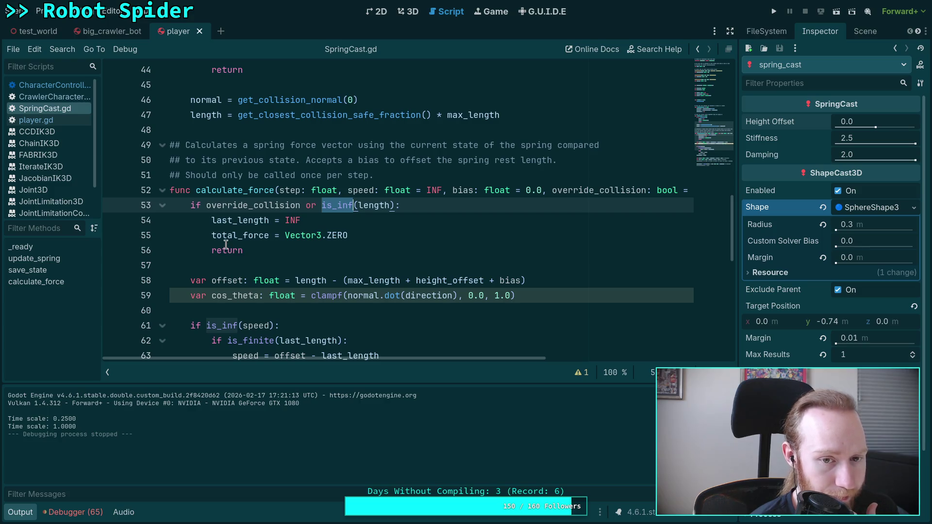
mouse_move(234, 236)
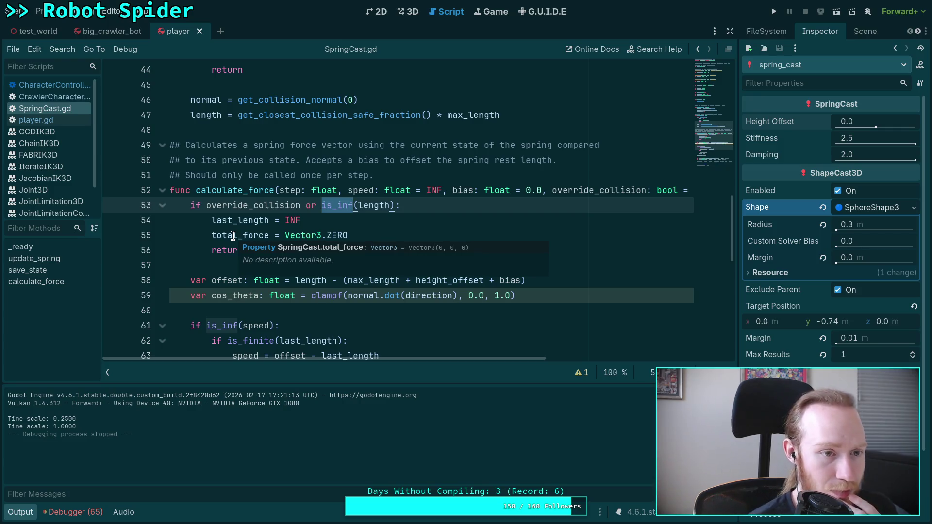
click(42, 121)
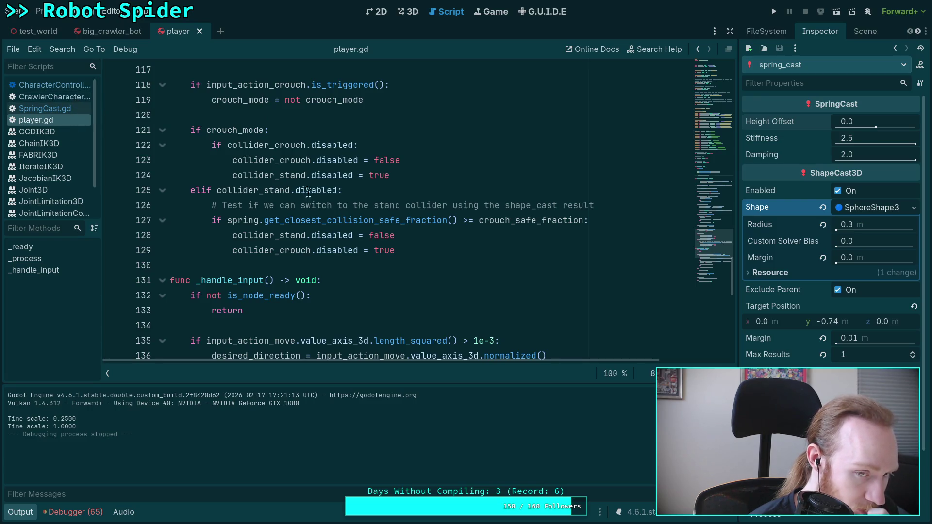
Step: In CharacterController.gd, uncomment the spring force print on line 339 with Ctrl+K
scroll(382, 250, down, 4)
click(69, 86)
scroll(414, 279, down, 13)
scroll(414, 279, down, 12)
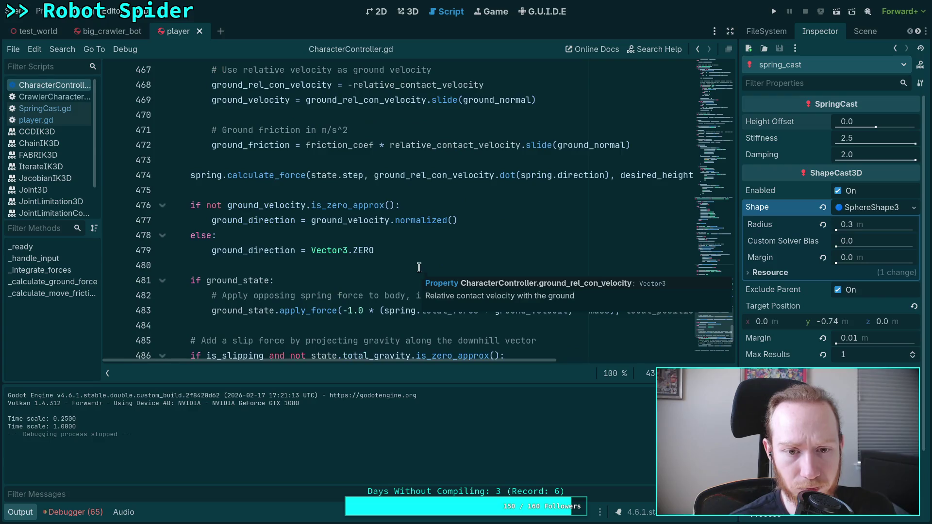
scroll(417, 270, down, 2)
scroll(416, 245, up, 3)
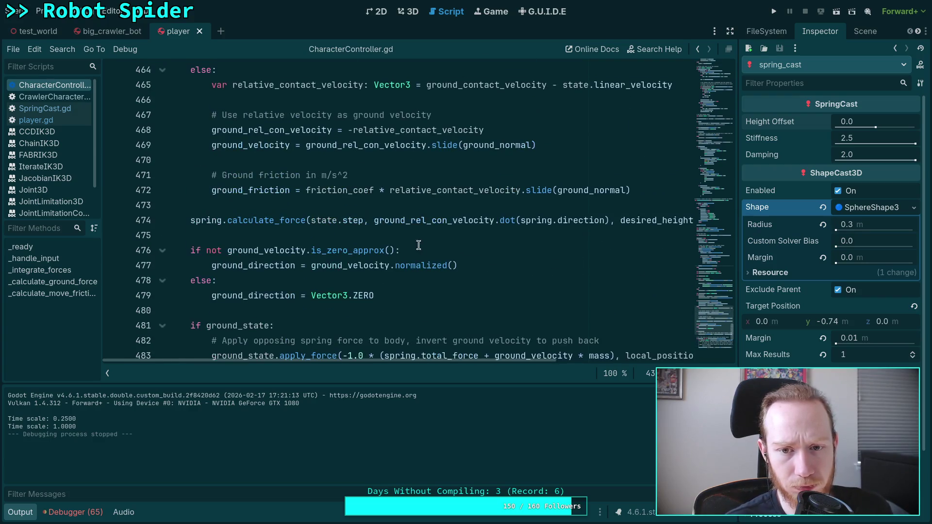
scroll(447, 270, down, 1)
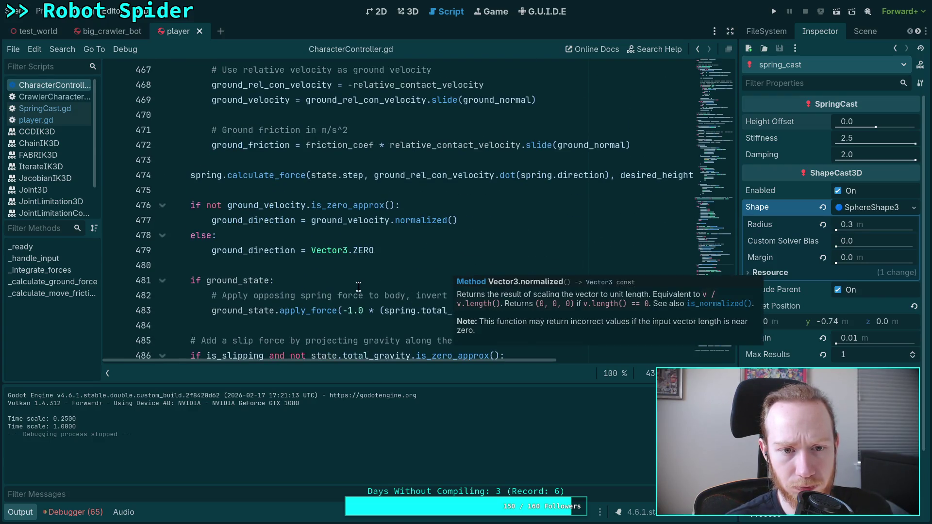
scroll(393, 264, down, 4)
scroll(391, 227, up, 6)
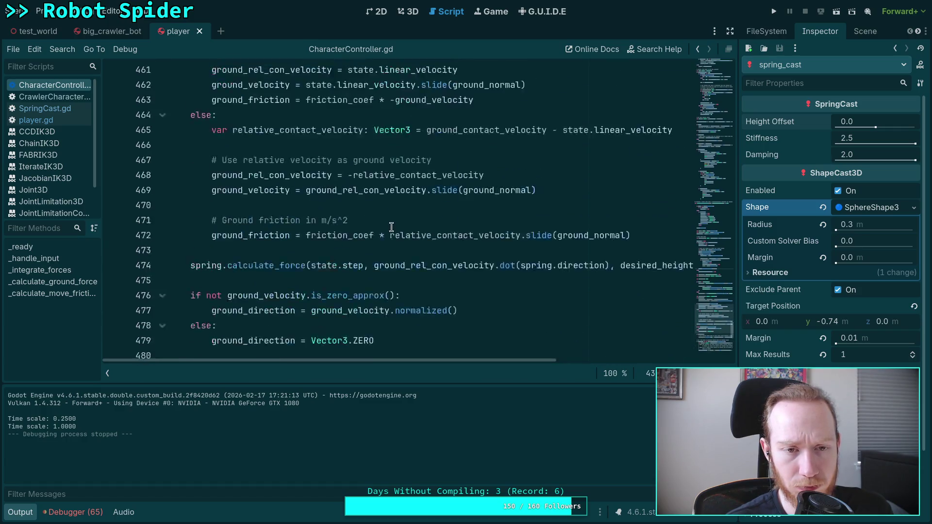
scroll(391, 227, up, 20)
scroll(391, 227, up, 12)
scroll(391, 226, up, 4)
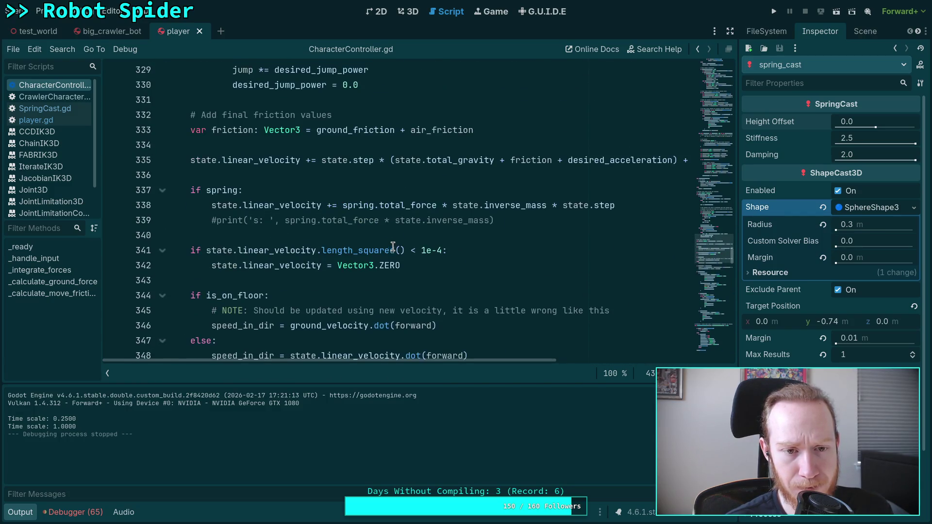
click(640, 205)
key(Down)
key(Home)
key(ctrl+k)
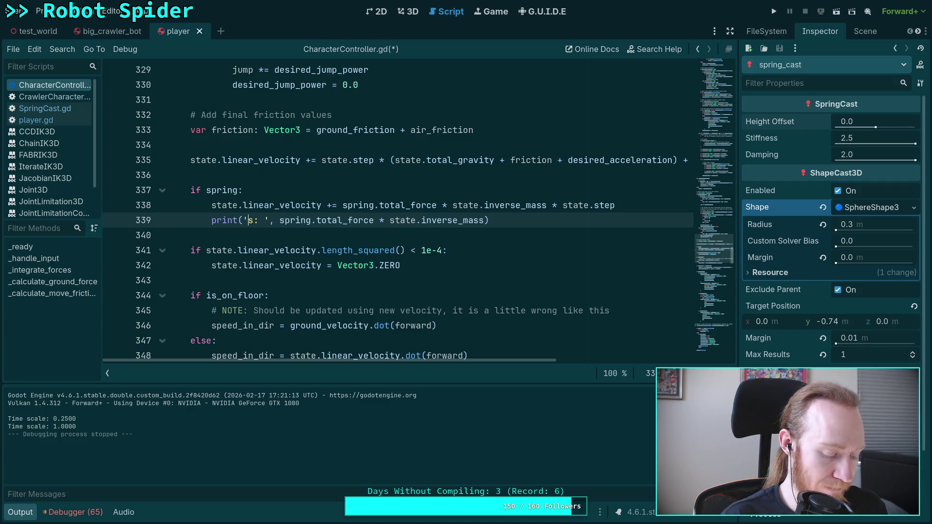
Step: Rewrite the print as '%.3f | s: %s' with a float(Time.get_ticks_msec()) timestamp, save, and run
click(244, 220)
text(%.)
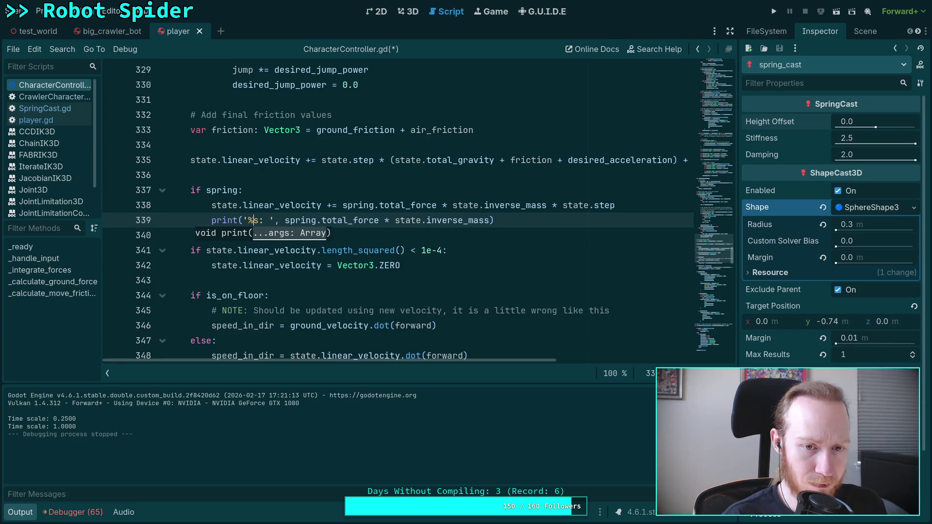
text(3f)
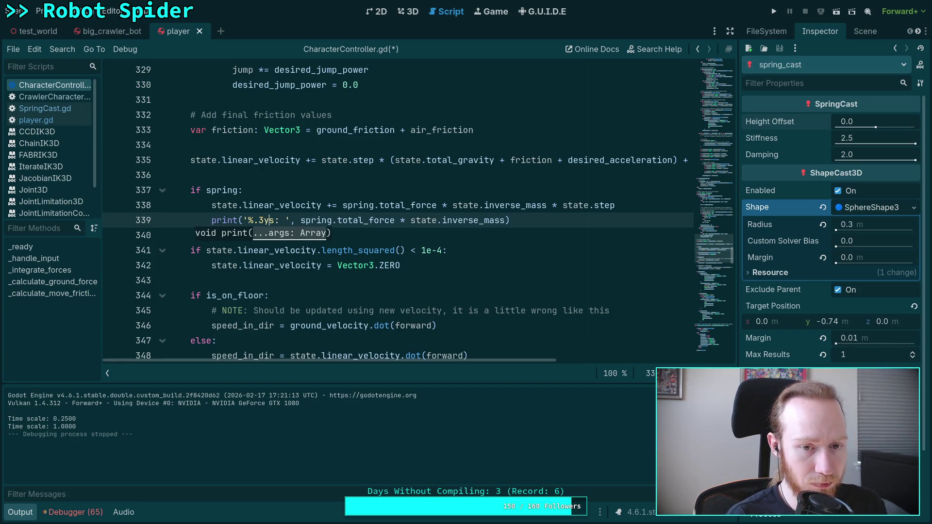
text( | s: )
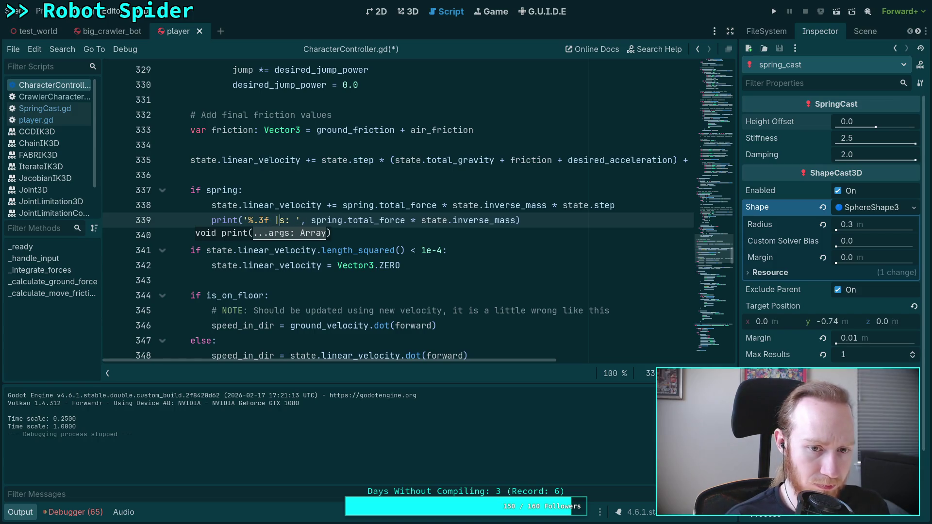
text(%p)
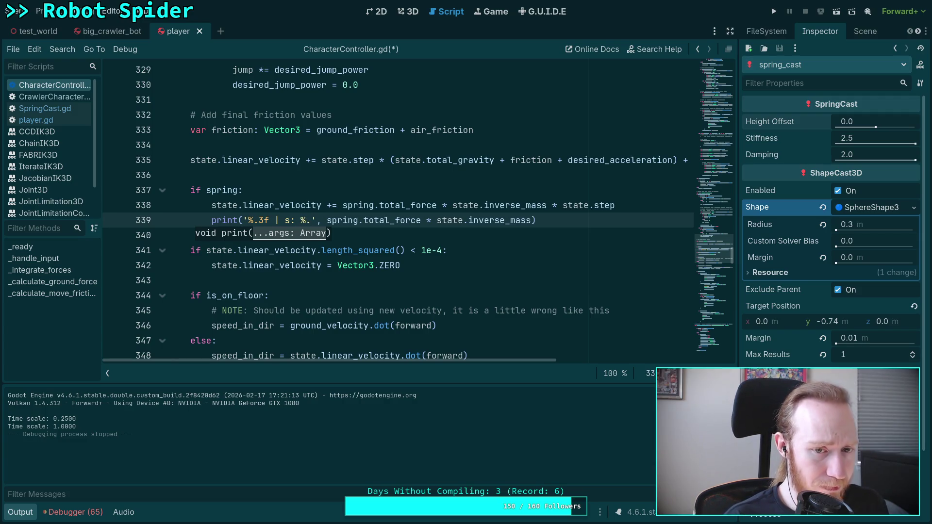
key(BackSpace)
text(s)
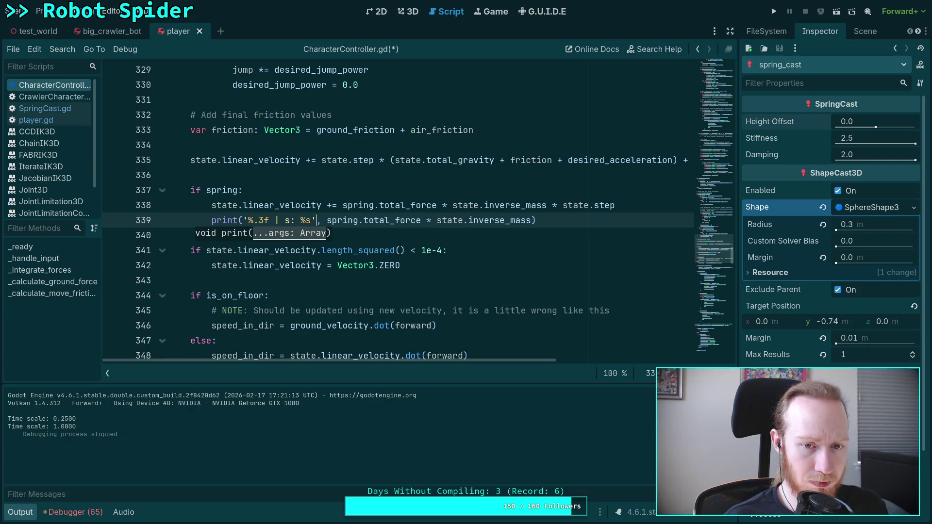
key(Right)
key(Right)
key(BackSpace)
text(%)
key(Right)
text([)
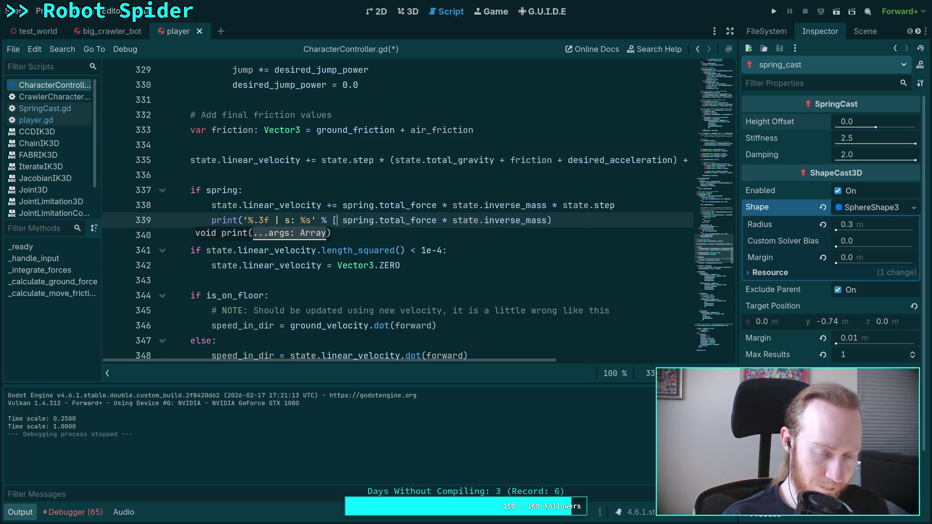
text( (),)
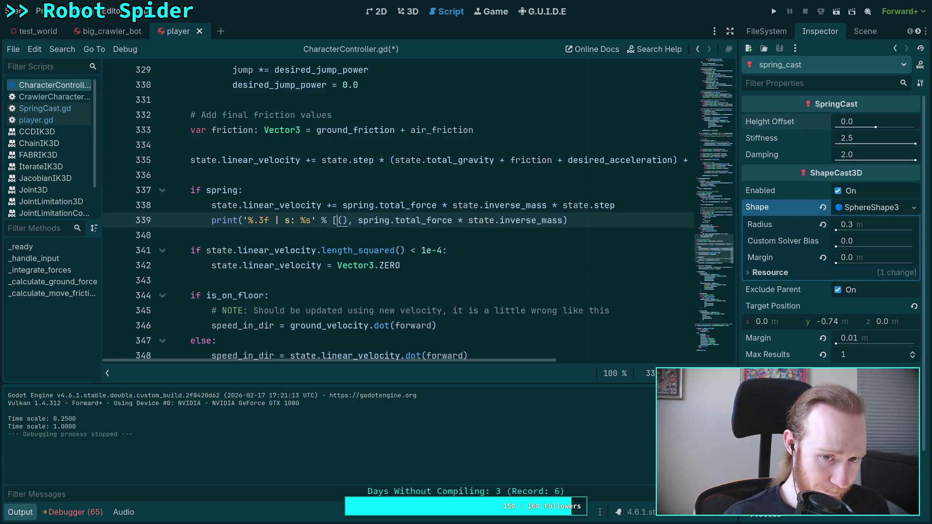
text(float)
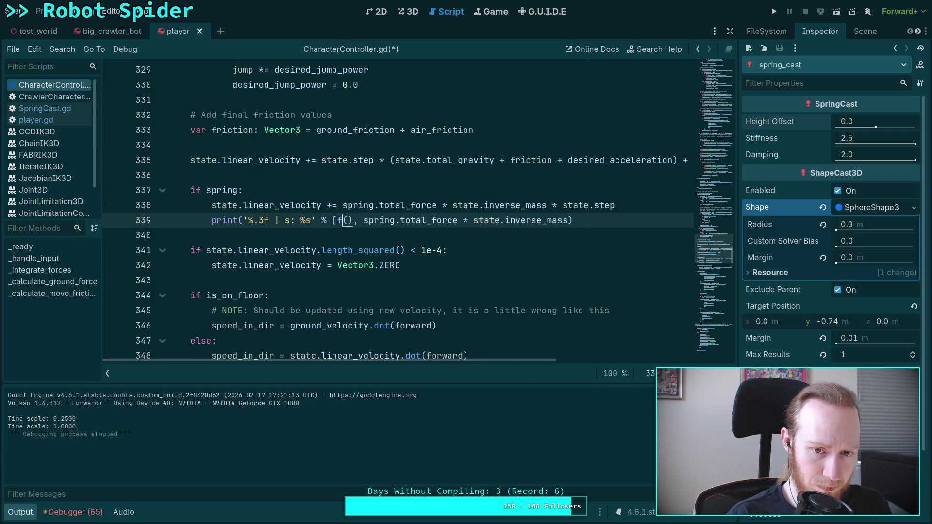
text(e.get_ticks_msec()) / 1000.0)
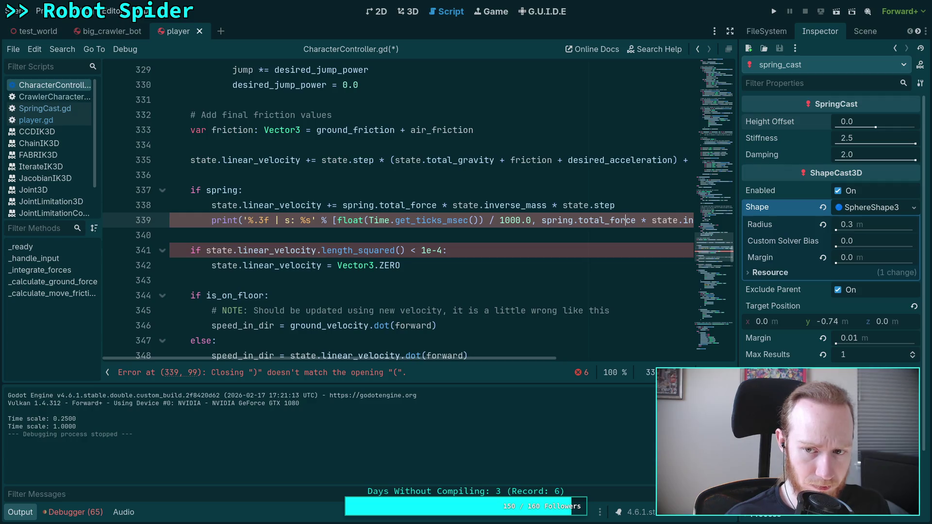
key(End)
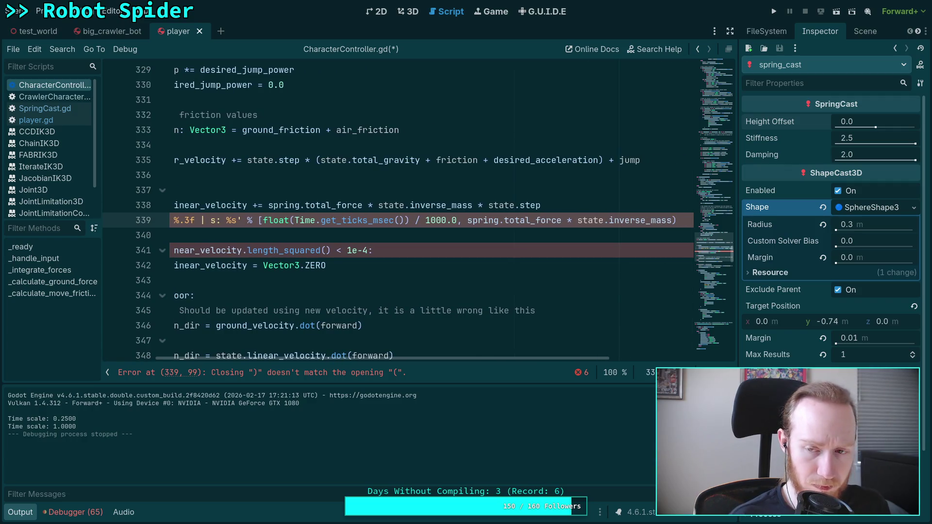
key(ctrl+s)
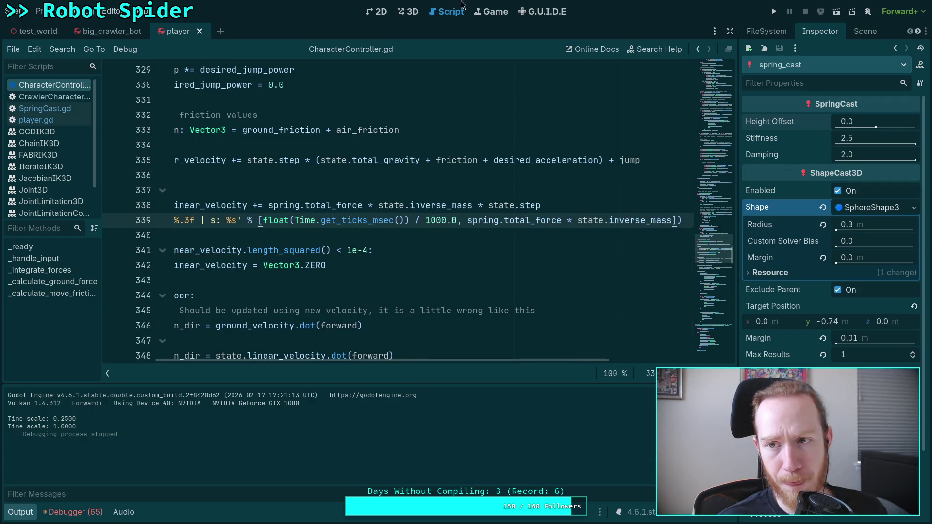
click(775, 11)
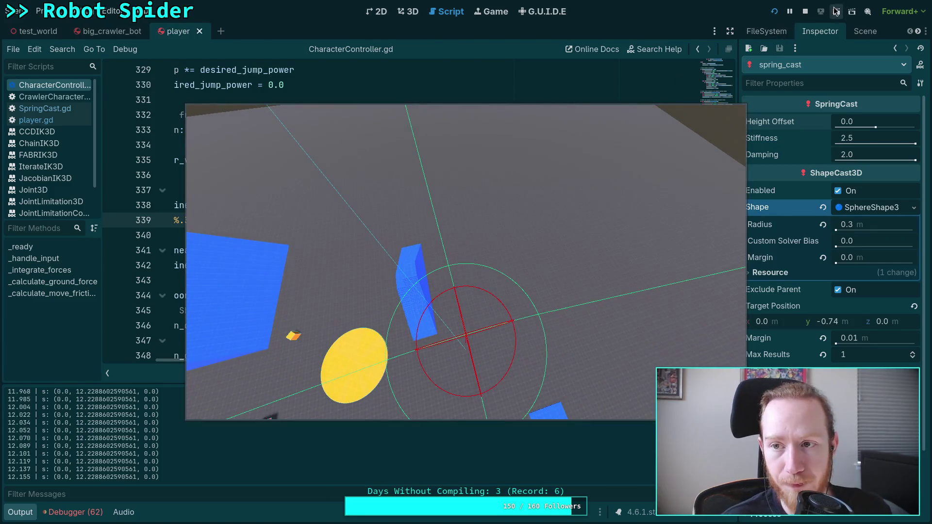
Step: Stop the test run once the timestamped spring force lines appear in the log
click(805, 11)
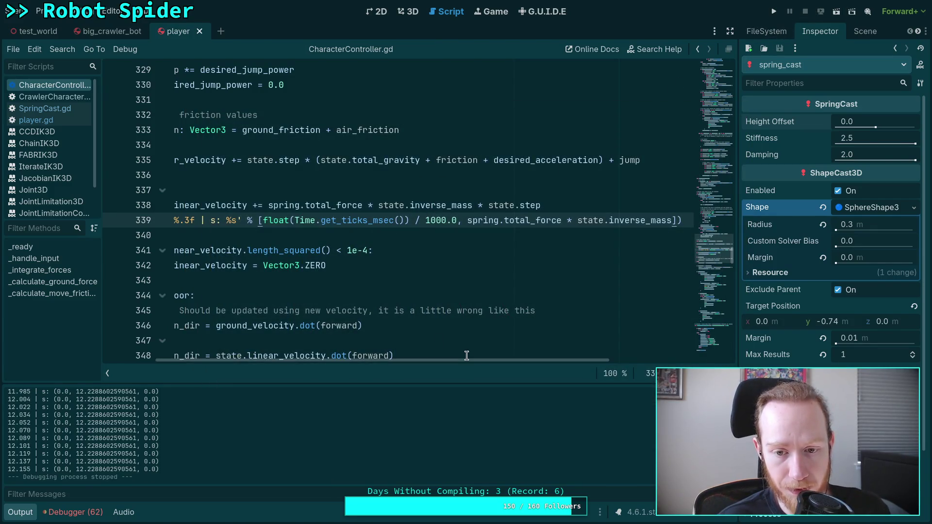
Step: Highlight the spring variable on line 337 of CharacterController.gd to see its uses
scroll(459, 339, down, 4)
scroll(453, 332, up, 11)
scroll(441, 304, up, 5)
scroll(237, 215, down, 12)
click(238, 213)
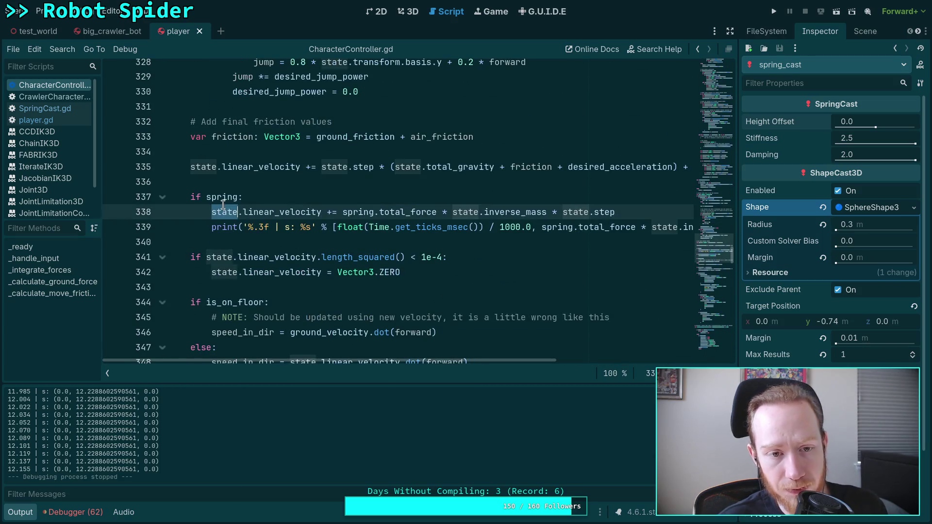
double_click(232, 197)
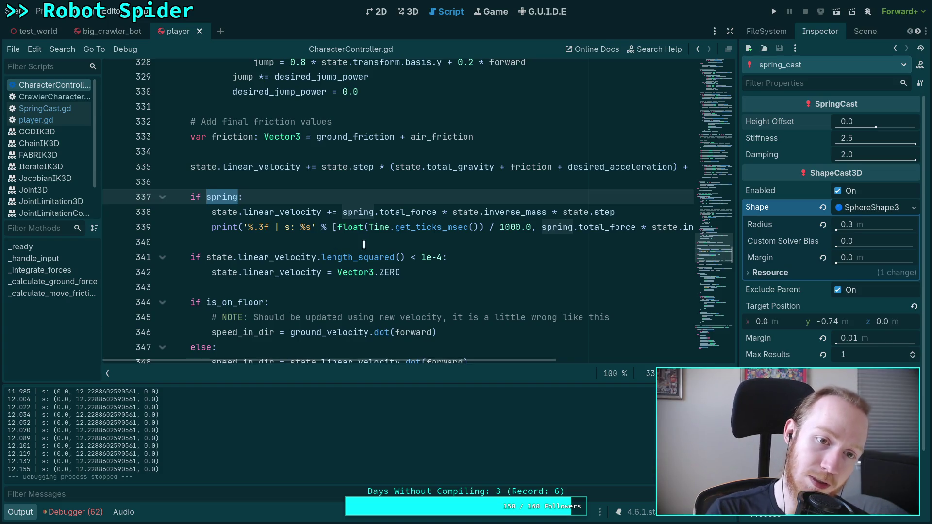
Step: Scroll up through the friction and jump code, then switch to SpringCast.gd
scroll(359, 246, up, 3)
scroll(321, 232, up, 15)
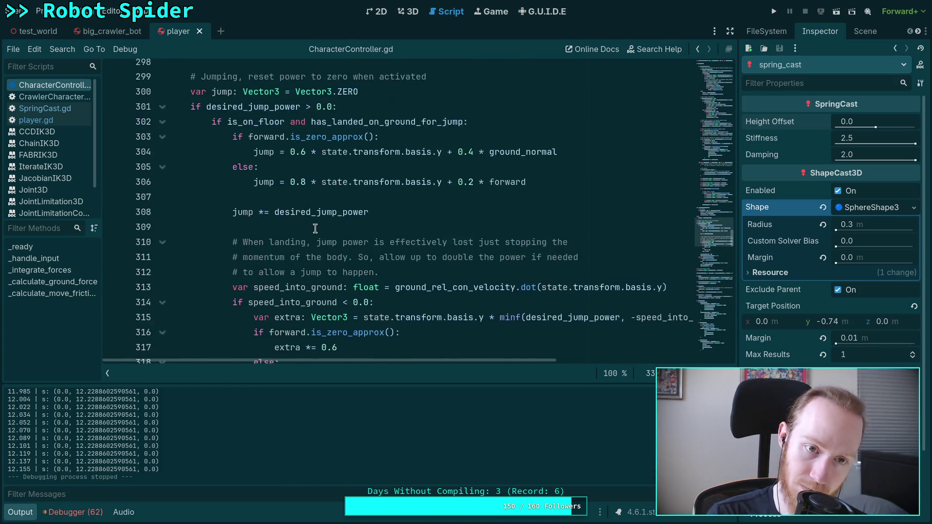
scroll(271, 232, up, 8)
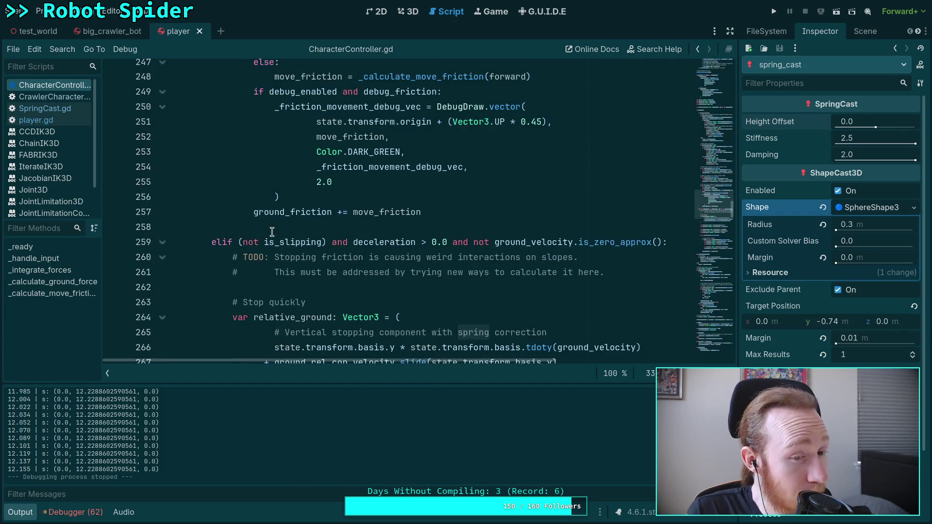
scroll(230, 302, up, 10)
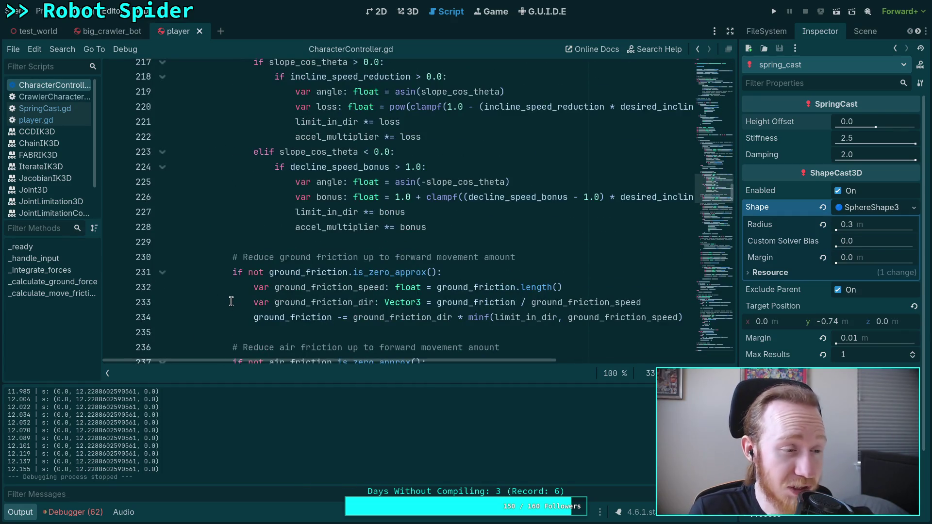
scroll(231, 302, up, 14)
scroll(230, 302, up, 4)
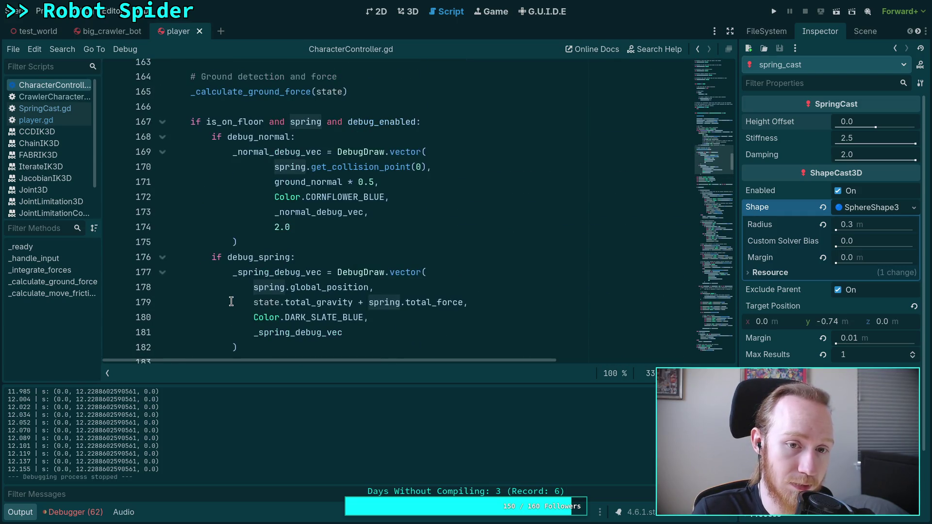
click(69, 110)
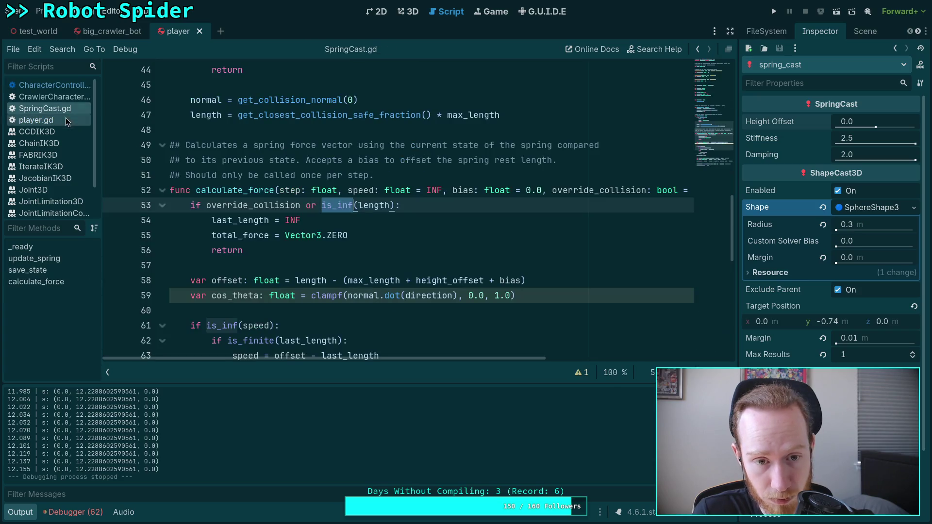
Step: Flip between SpringCast.gd, CharacterController.gd and CrawlerCharacter.gd in the script list
scroll(358, 282, down, 3)
scroll(358, 281, up, 1)
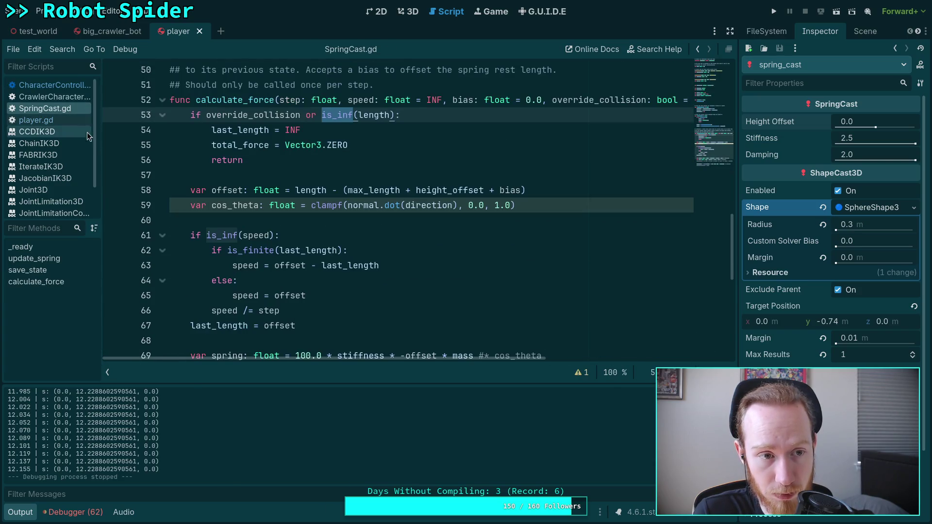
click(66, 83)
scroll(226, 190, up, 10)
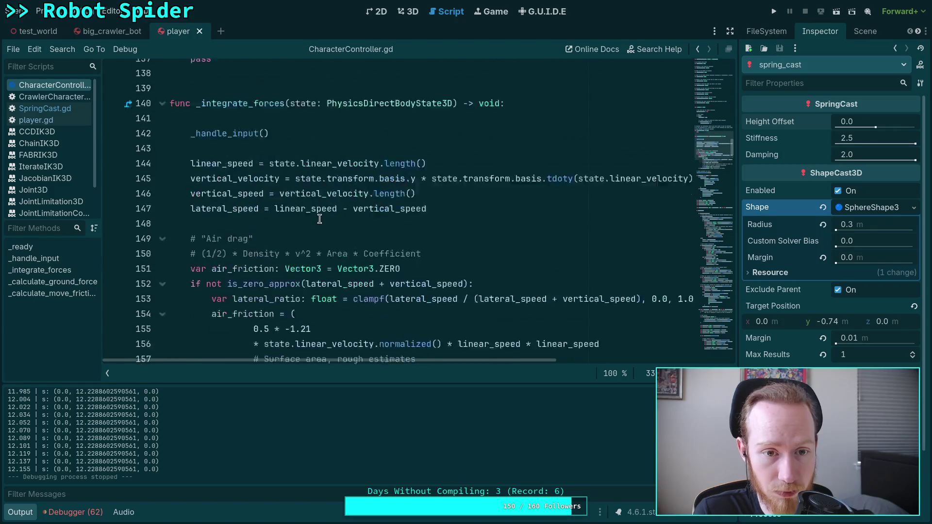
click(69, 97)
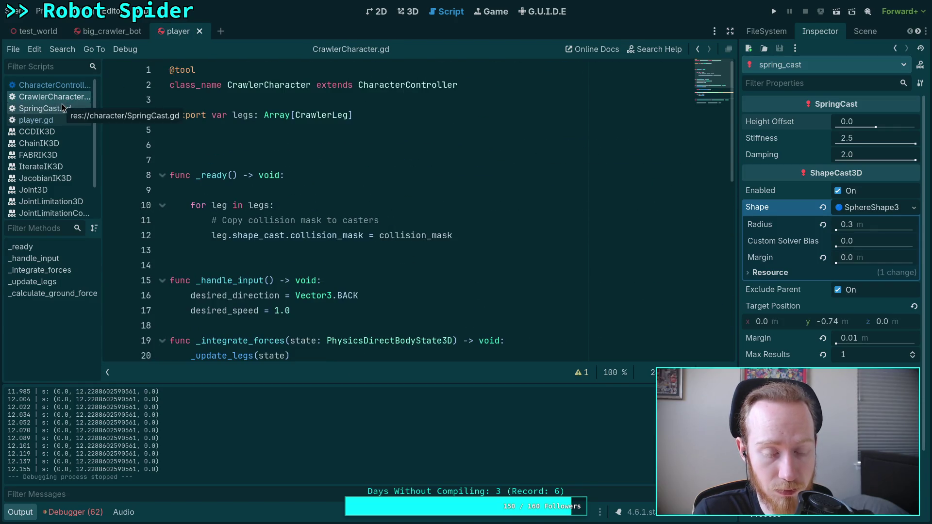
click(53, 85)
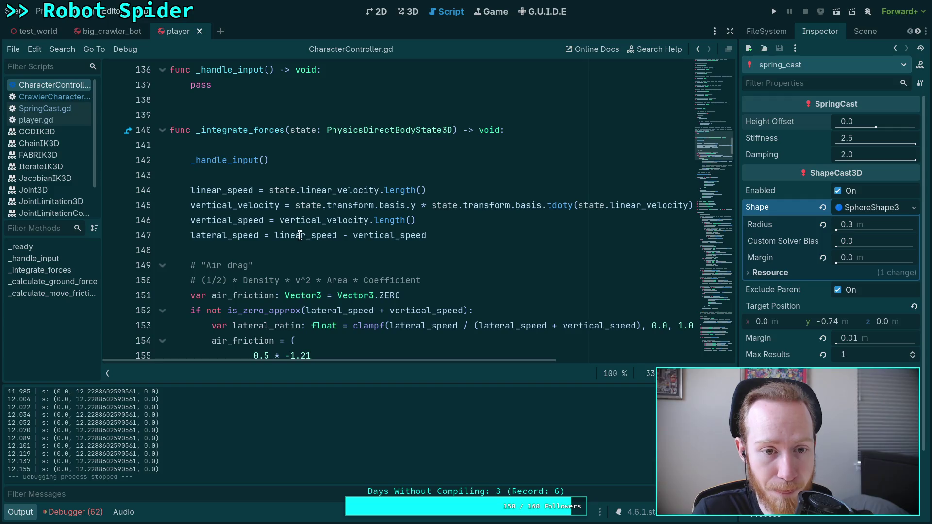
click(65, 109)
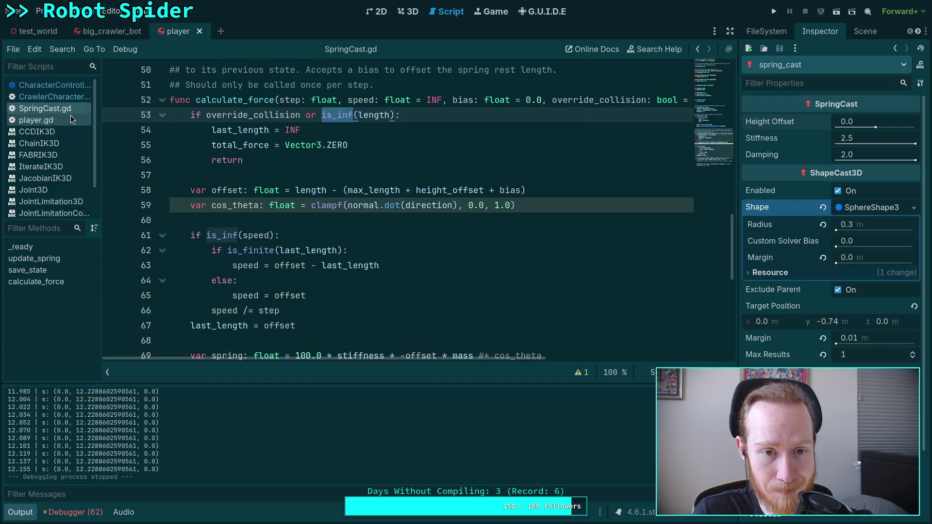
Step: Inspect SpringCast's save_state function, then return to CharacterController.gd's _integrate_forces
scroll(344, 258, up, 3)
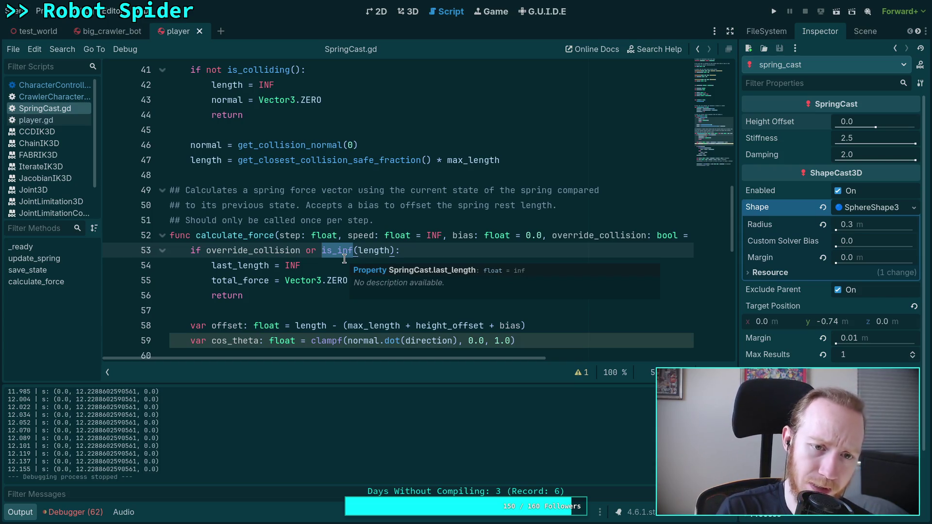
scroll(284, 235, up, 3)
scroll(251, 214, down, 3)
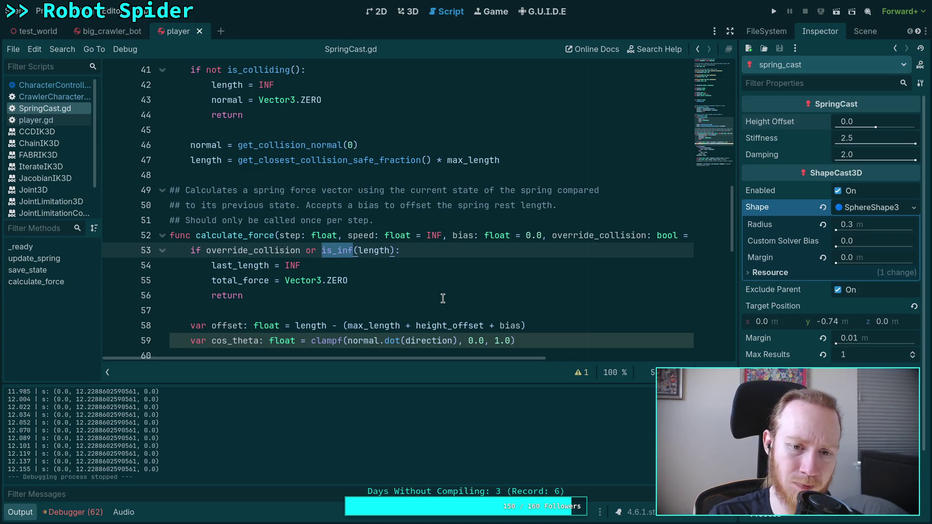
scroll(442, 298, up, 1)
click(349, 99)
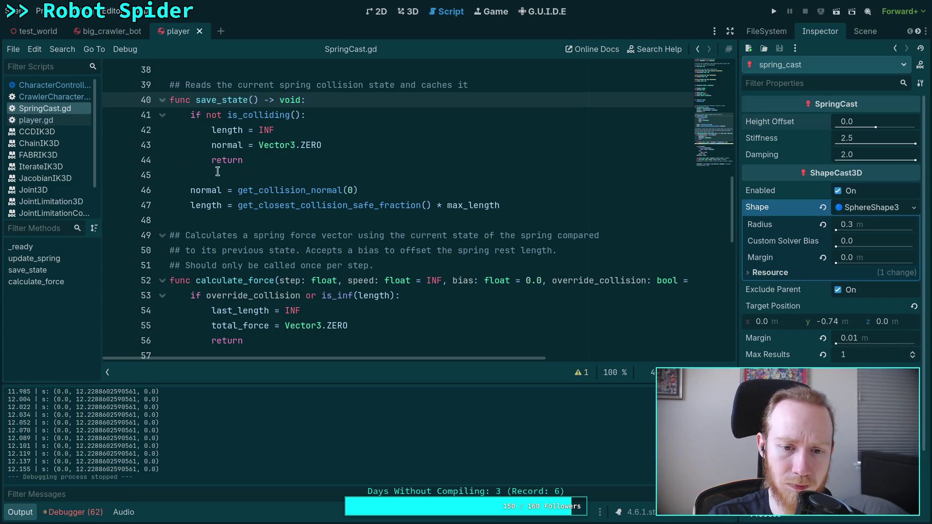
click(68, 86)
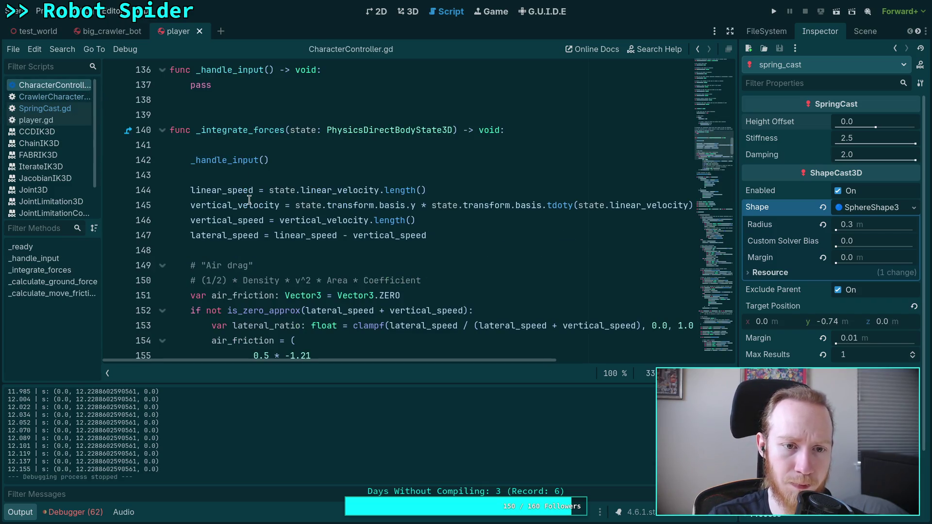
Step: In _calculate_ground_force, indent spring.save_state() into the if block
scroll(364, 252, down, 18)
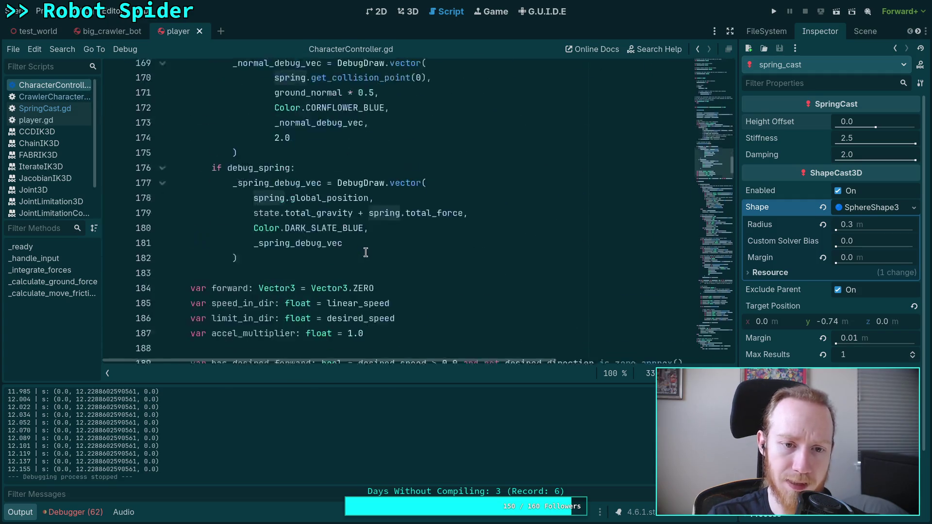
scroll(364, 251, down, 20)
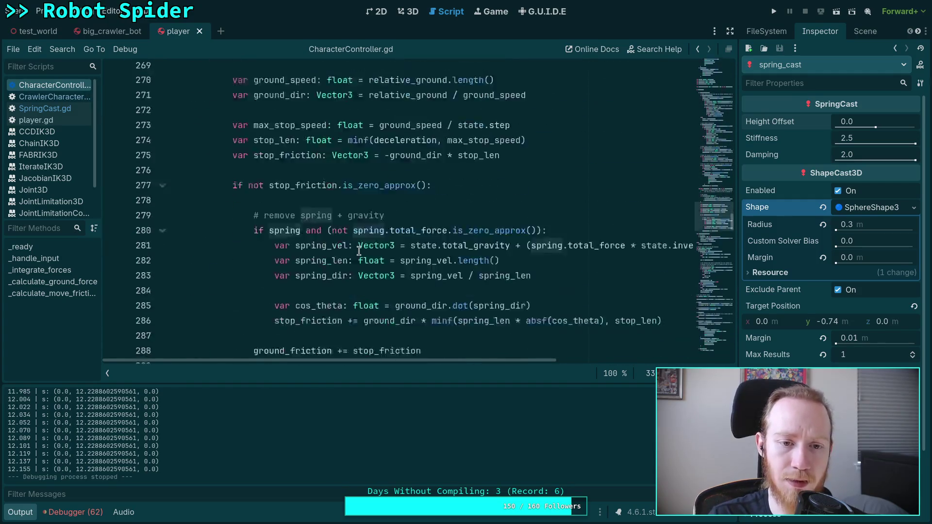
scroll(359, 250, down, 20)
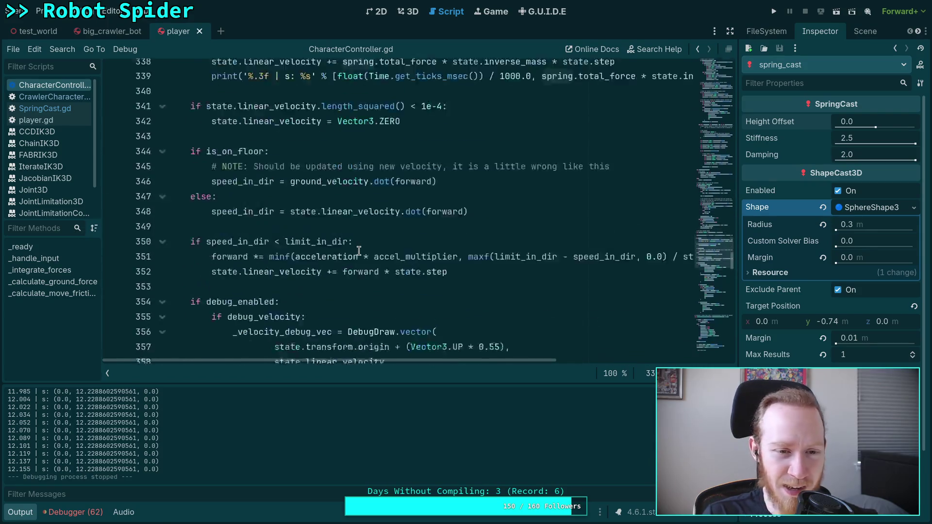
scroll(358, 251, down, 10)
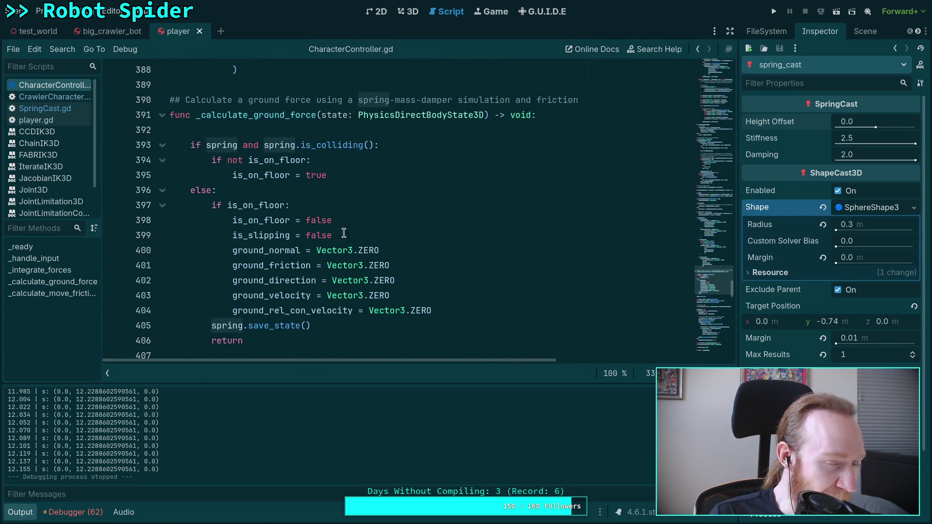
click(367, 170)
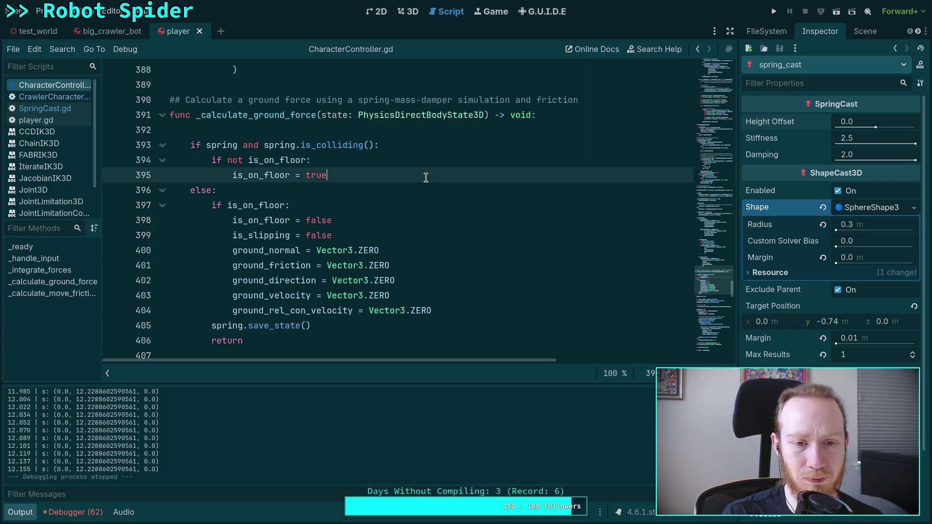
scroll(426, 177, down, 1)
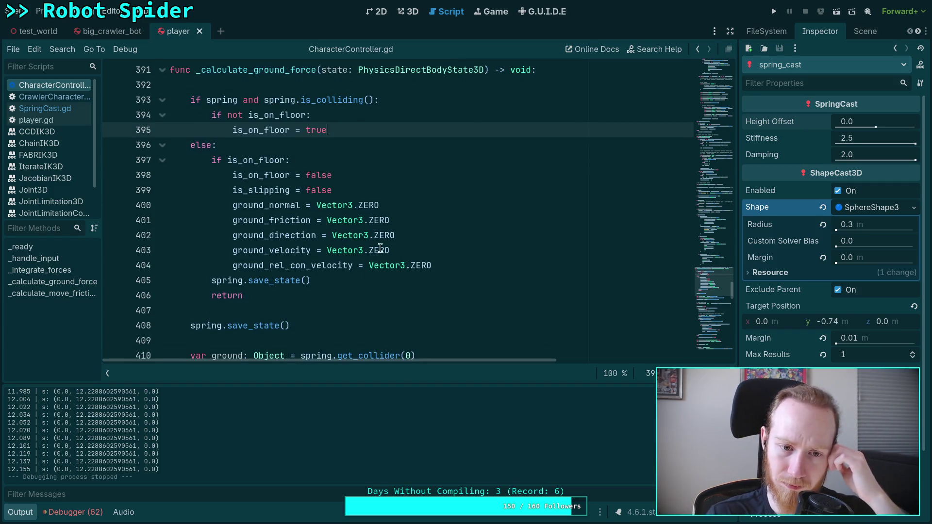
click(211, 281)
key(Tab)
Step: Add 'spring.total_force = Vector3.ZERO' on a new line below spring.save_state()
key(Return)
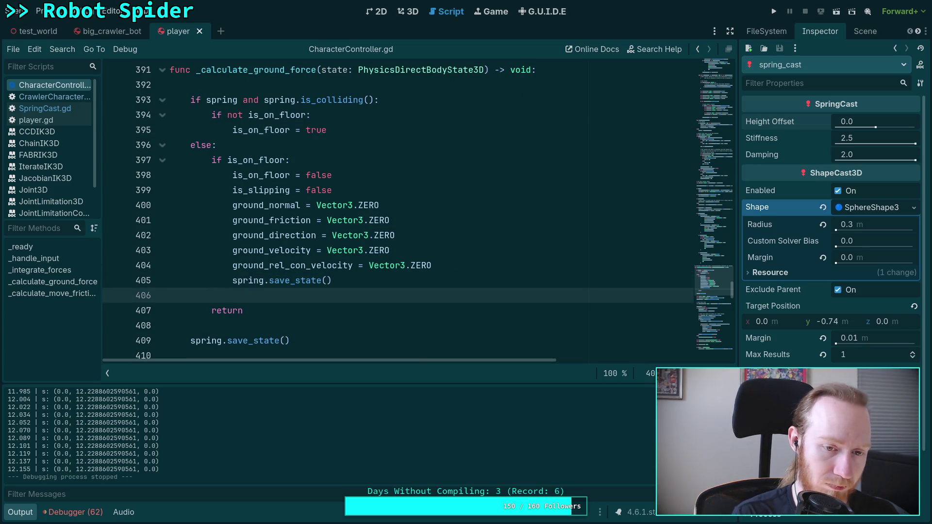
text(spring.c)
key(Return)
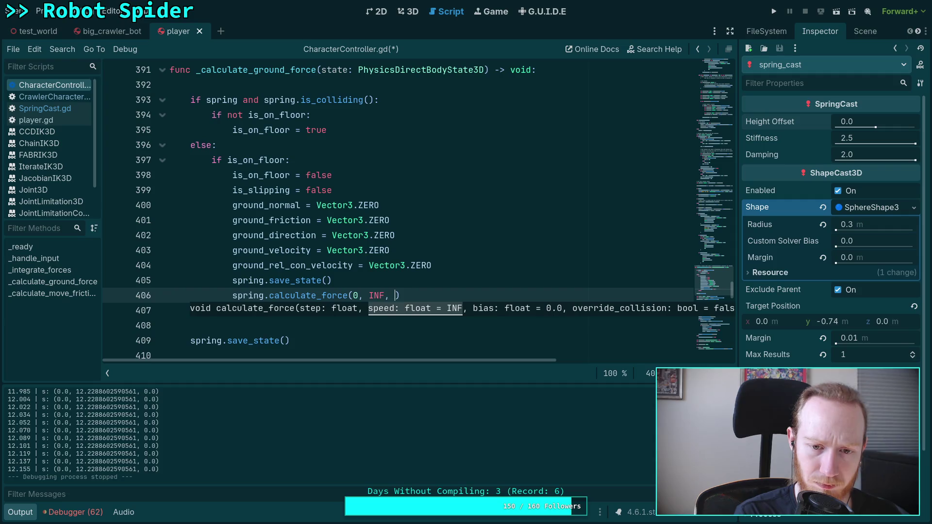
text(0, true)
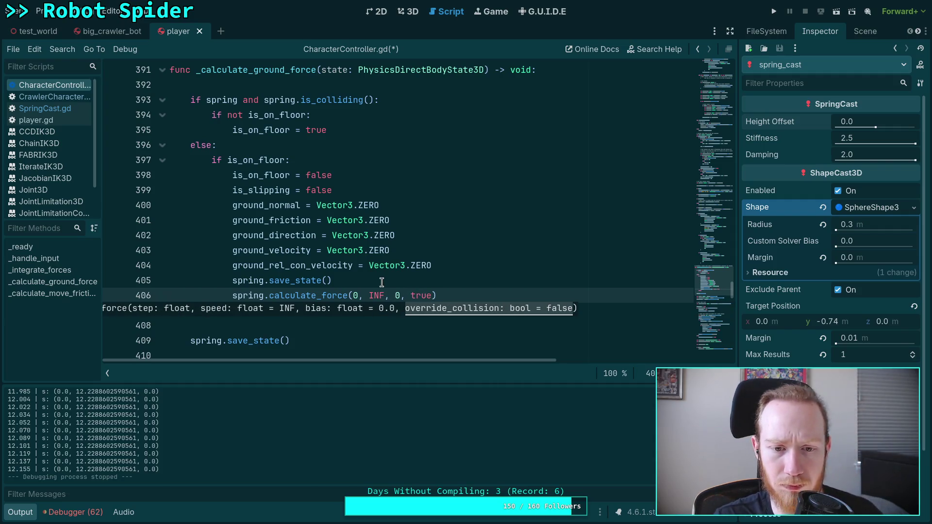
drag(452, 294, 459, 279)
drag(269, 295, 439, 295)
text(total_force)
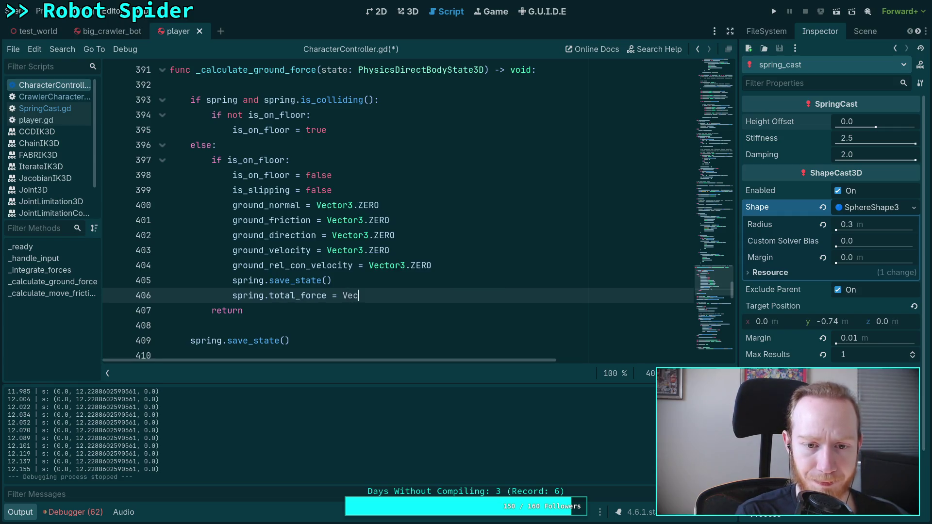
key(Return)
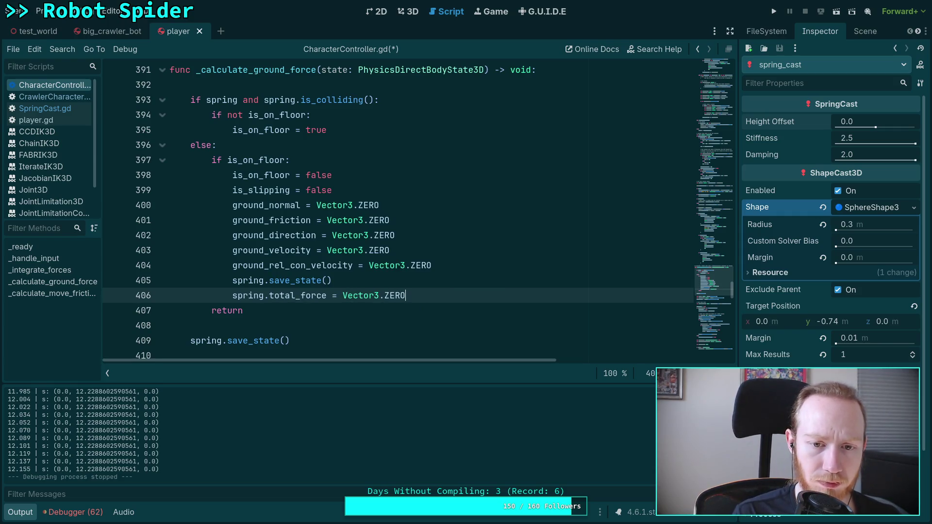
Step: Save CharacterController.gd and run the game to test the force reset
click(447, 281)
key(ctrl+s)
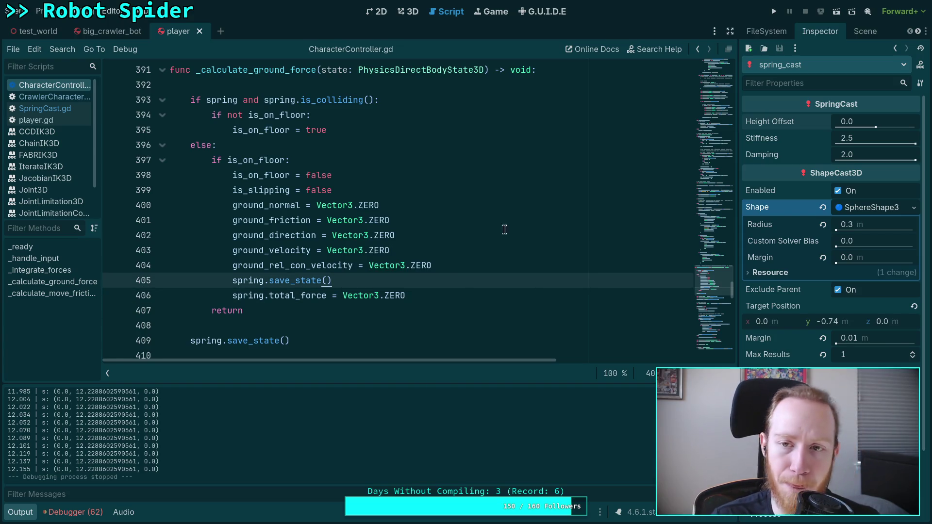
click(773, 12)
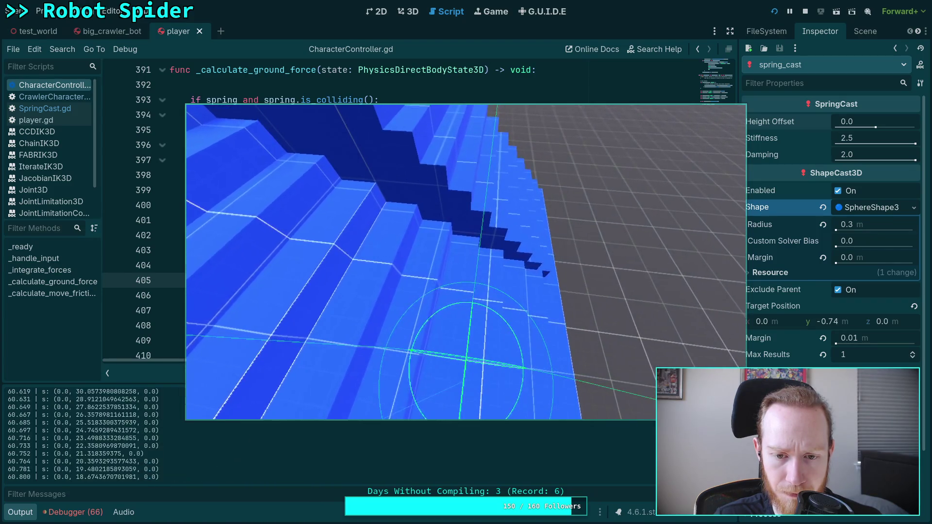
Step: Play-test the character on the blue stairs, scroll the Output log to check forces, then view 3D
click(473, 269)
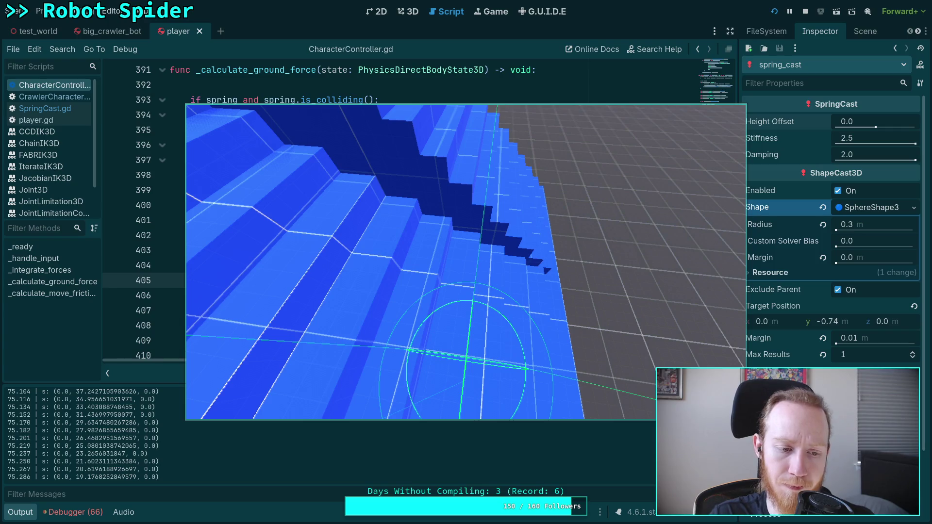
scroll(95, 440, up, 2)
scroll(96, 440, up, 2)
scroll(162, 446, up, 1)
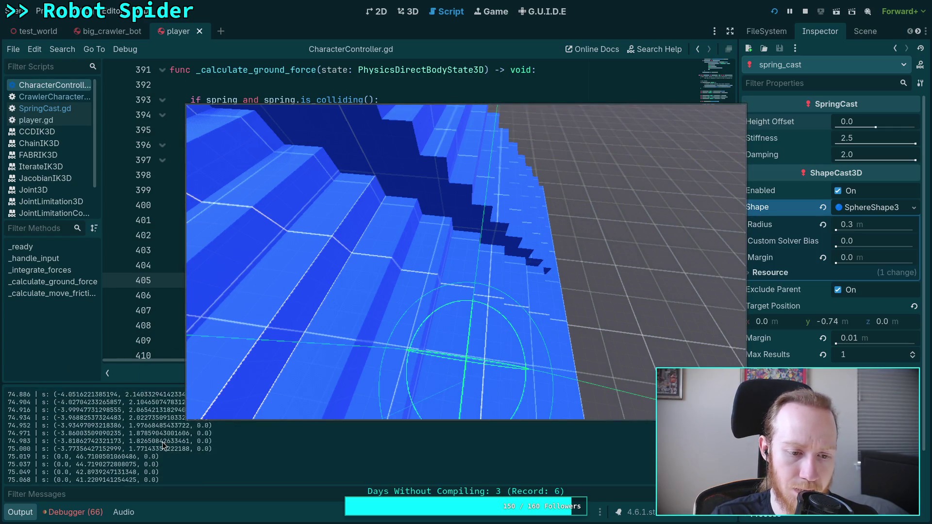
scroll(174, 442, up, 6)
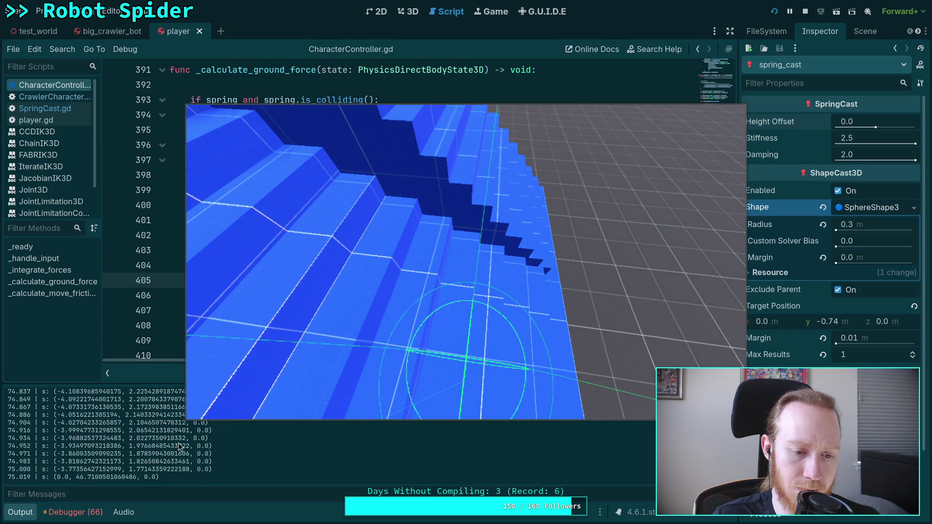
scroll(155, 444, up, 5)
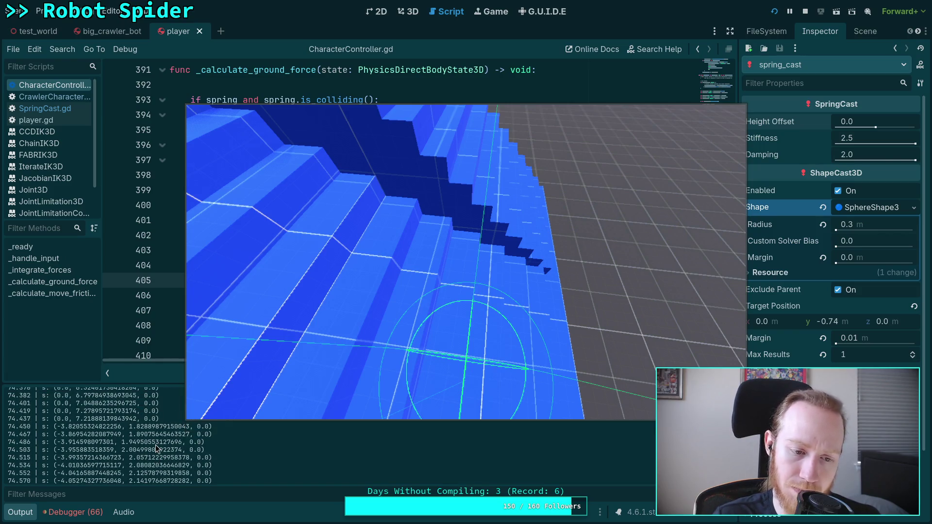
scroll(155, 444, down, 9)
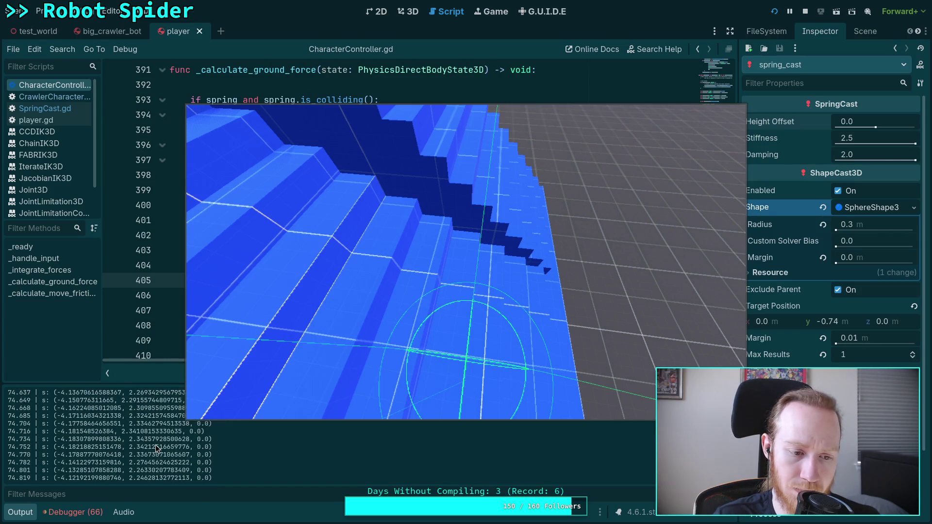
click(407, 11)
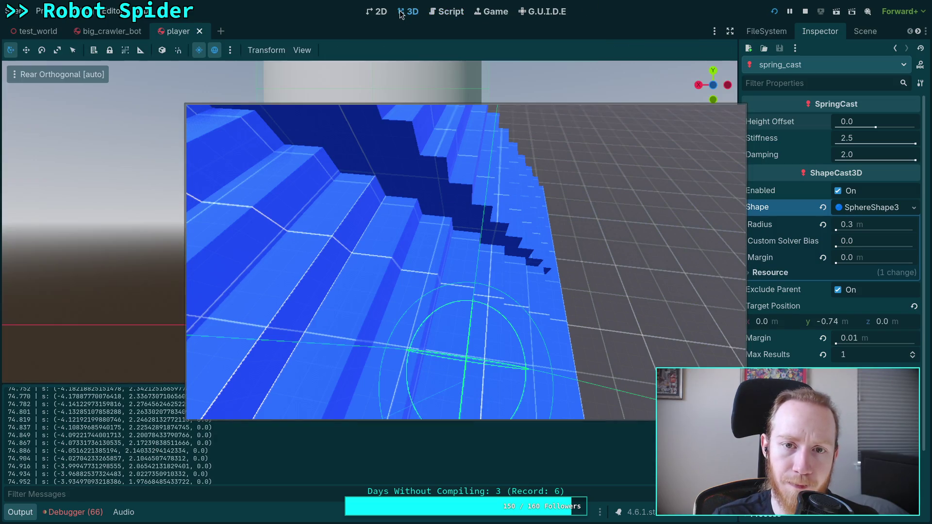
Step: Open the test_world scene and orbit and zoom the 3D viewport to look around
click(38, 30)
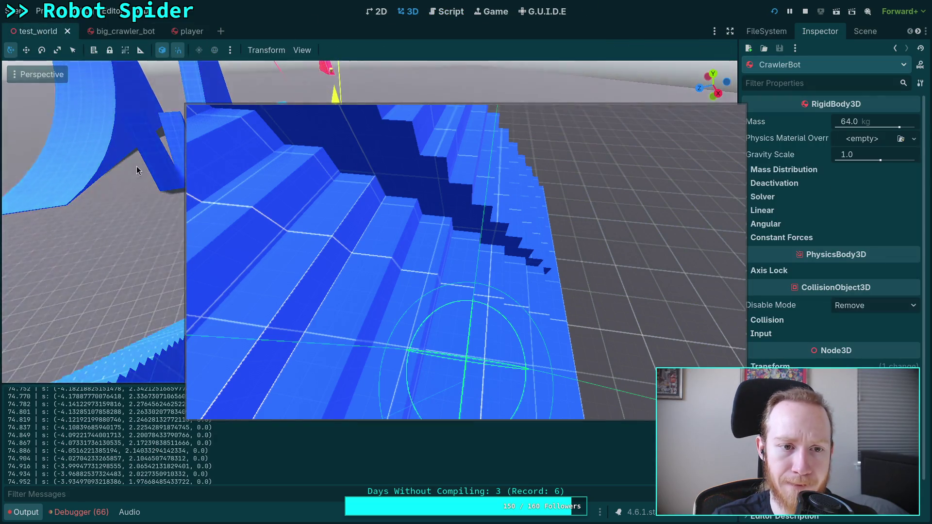
mouse_move(108, 121)
mouse_down()
mouse_move(27, 172)
mouse_move(122, 112)
mouse_move(65, 105)
mouse_move(76, 112)
mouse_up()
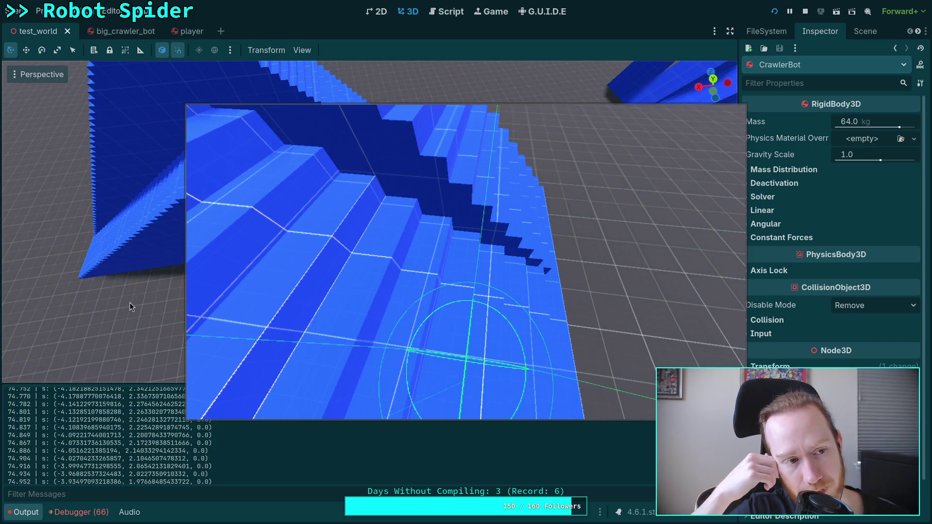
scroll(171, 433, up, 1)
scroll(171, 433, up, 6)
scroll(148, 438, down, 2)
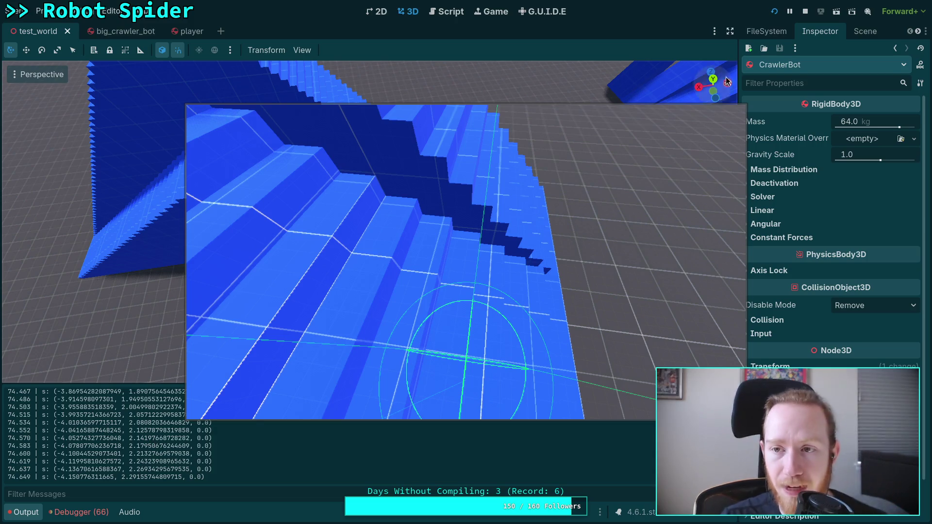
Step: Stop the running game and return to CharacterController.gd in the Script workspace
click(805, 12)
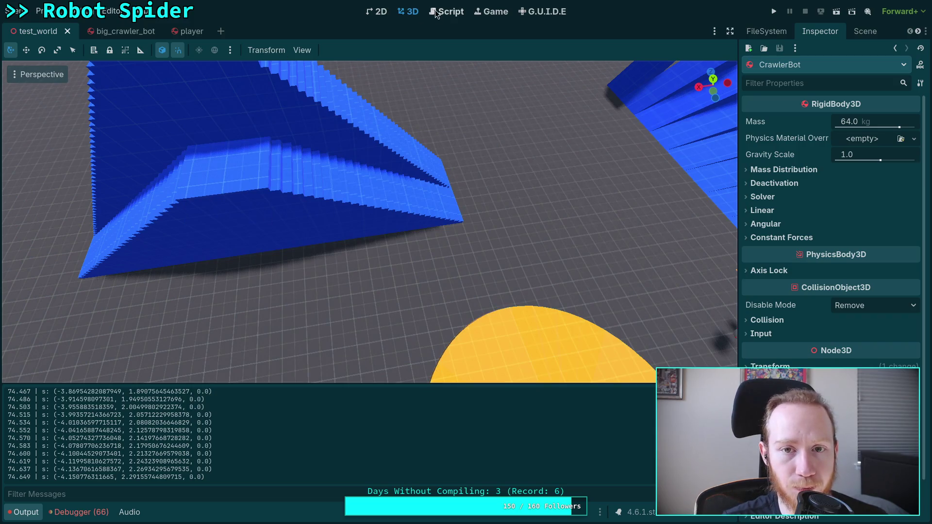
click(451, 12)
scroll(325, 301, down, 4)
scroll(324, 300, down, 3)
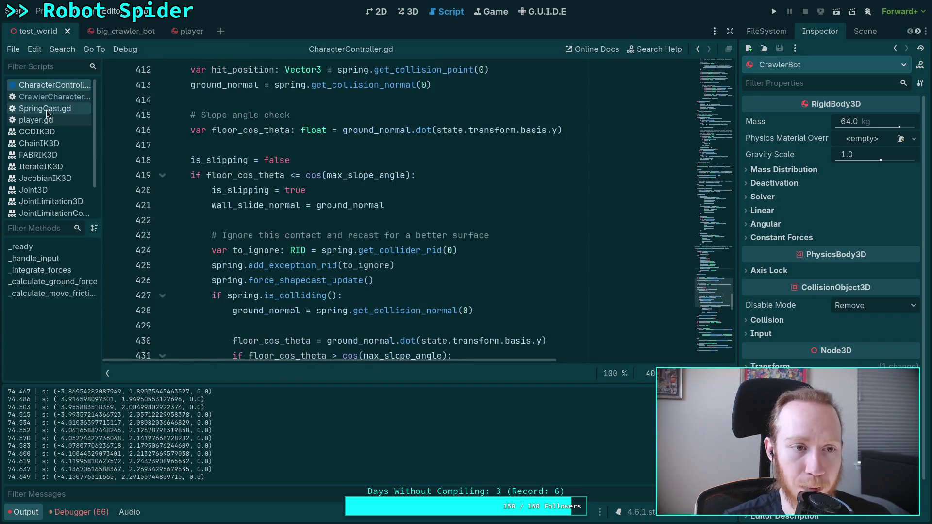
Step: Hide the output log and bring CharacterController.gd's ground friction code around line 460 into view
click(46, 108)
click(25, 512)
scroll(389, 243, down, 8)
click(59, 85)
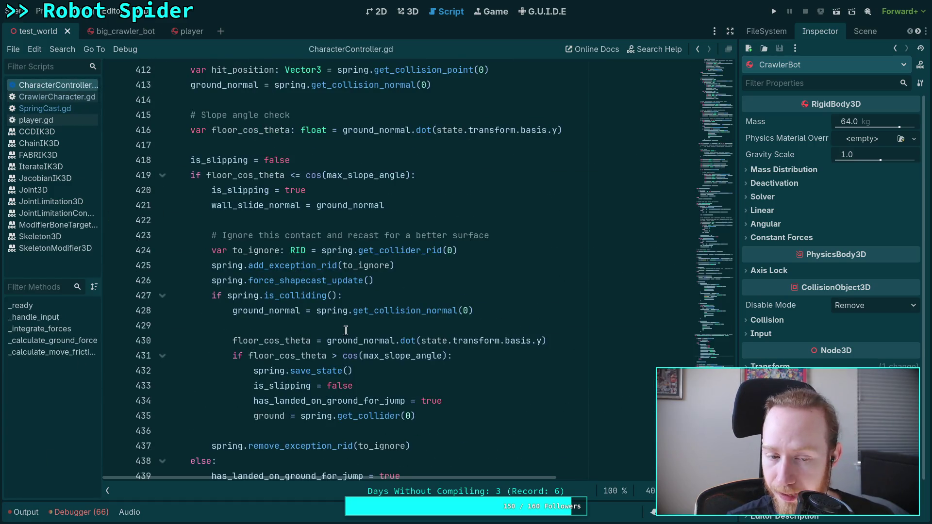
scroll(379, 321, down, 9)
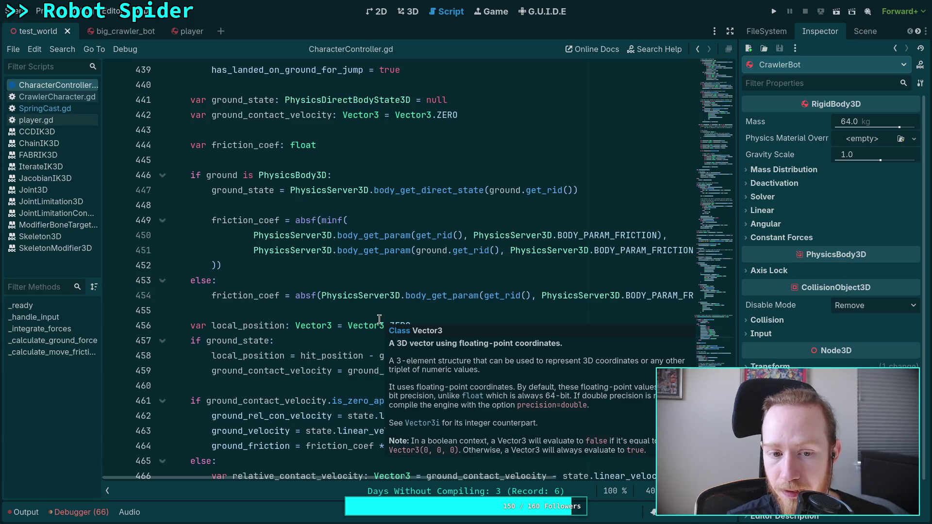
click(218, 385)
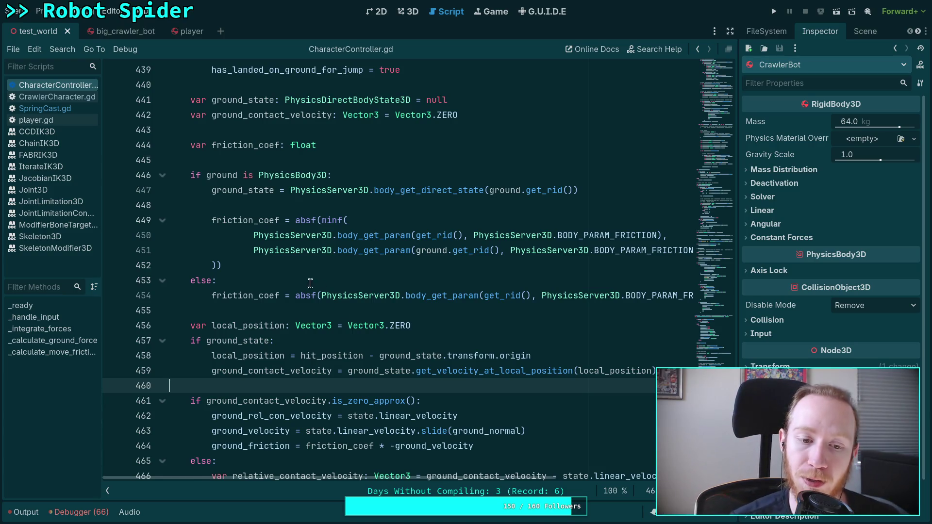
Step: Delete the slip-force block on lines 486–493, then undo to restore it unchanged
scroll(315, 287, down, 5)
scroll(281, 308, down, 6)
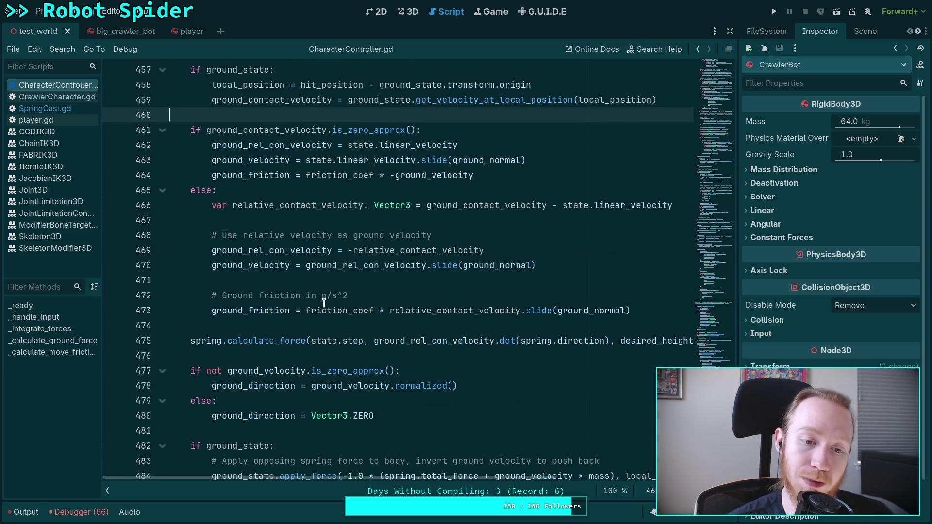
scroll(306, 299, down, 2)
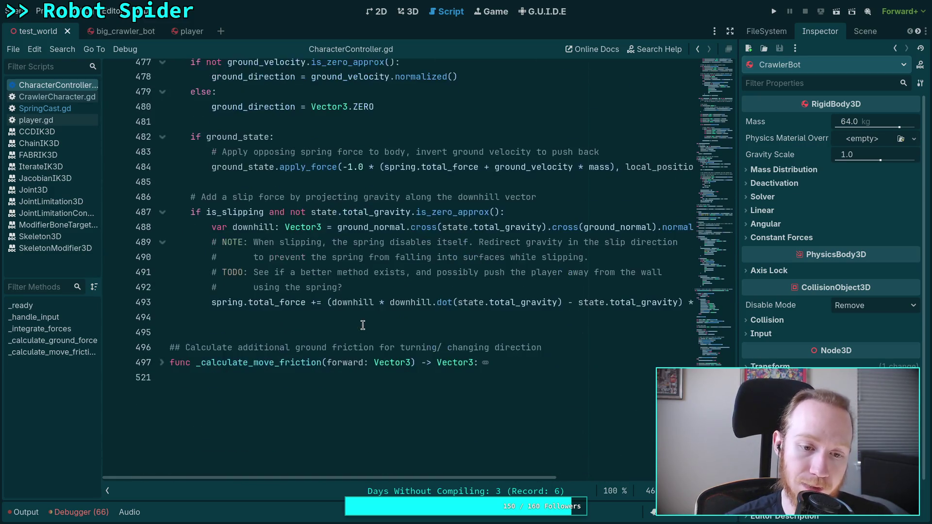
mouse_move(257, 304)
mouse_down()
mouse_move(170, 249)
mouse_move(104, 184)
mouse_up()
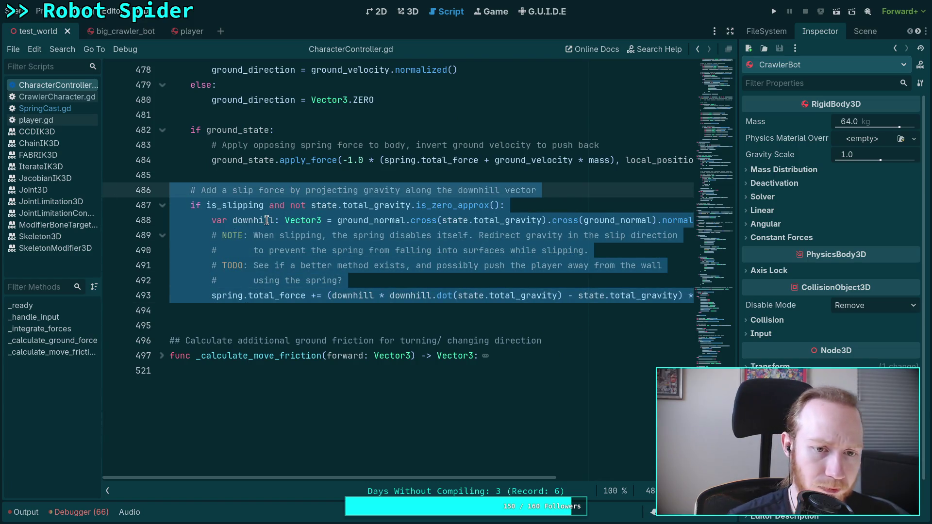
key(BackSpace)
key(BackSpace)
key(BackSpace)
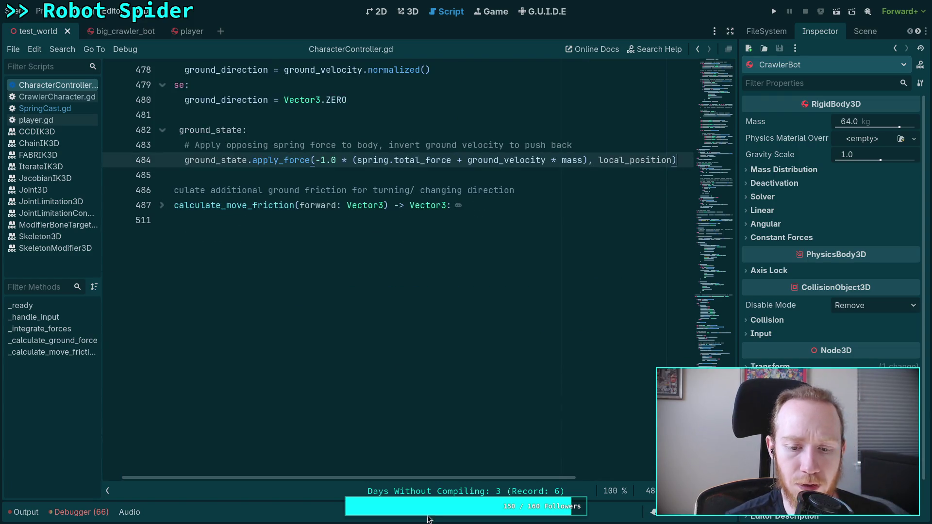
key(ctrl+z)
key(ctrl+z)
key(ctrl+z)
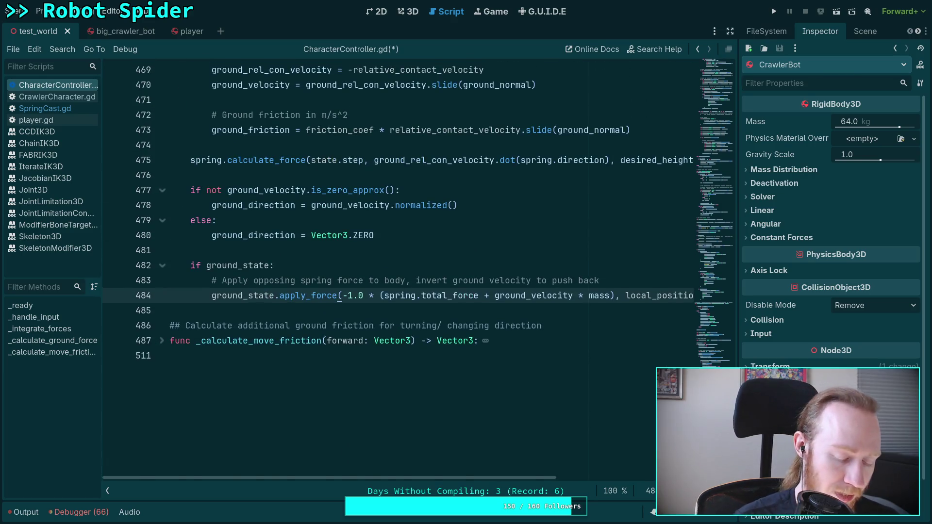
key(ctrl+z)
Step: Widen the script editor via the right dock splitter and select line 493's gravity subtraction
scroll(511, 340, down, 3)
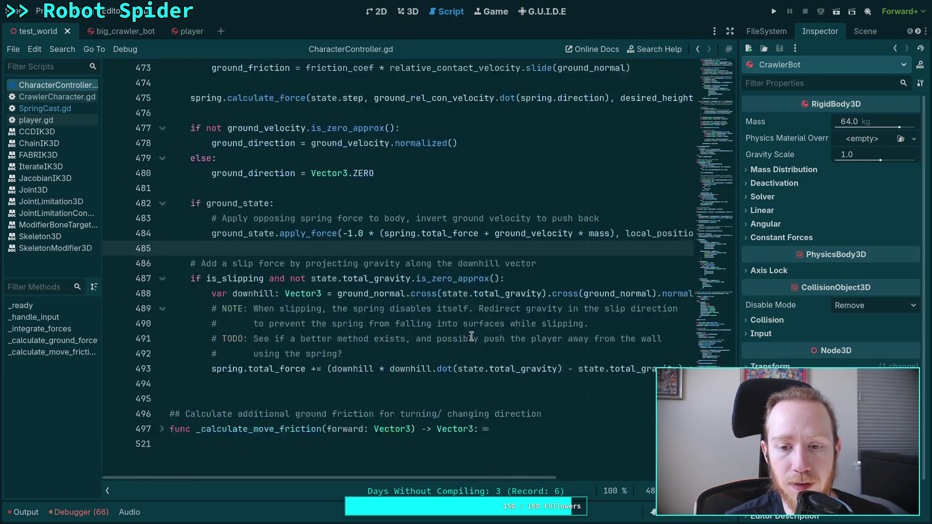
drag(737, 309, 808, 309)
scroll(676, 360, up, 1)
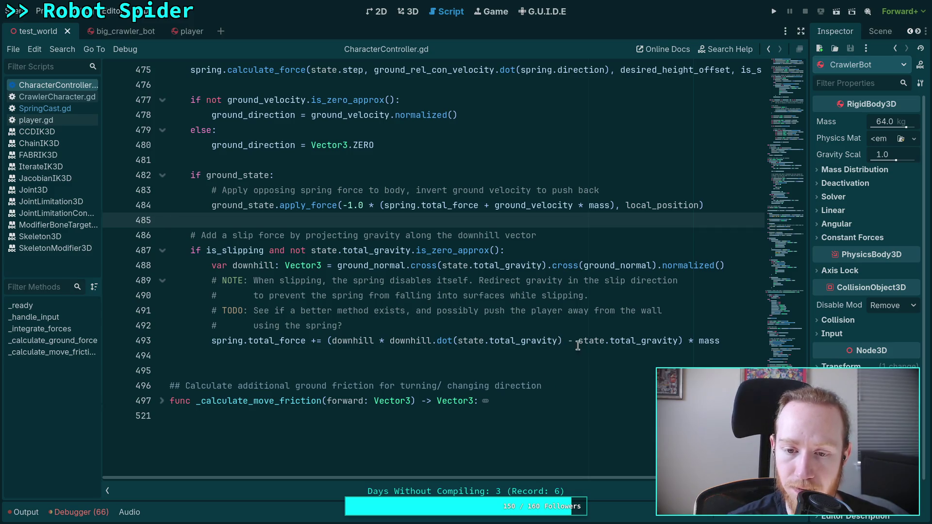
drag(563, 340, 675, 342)
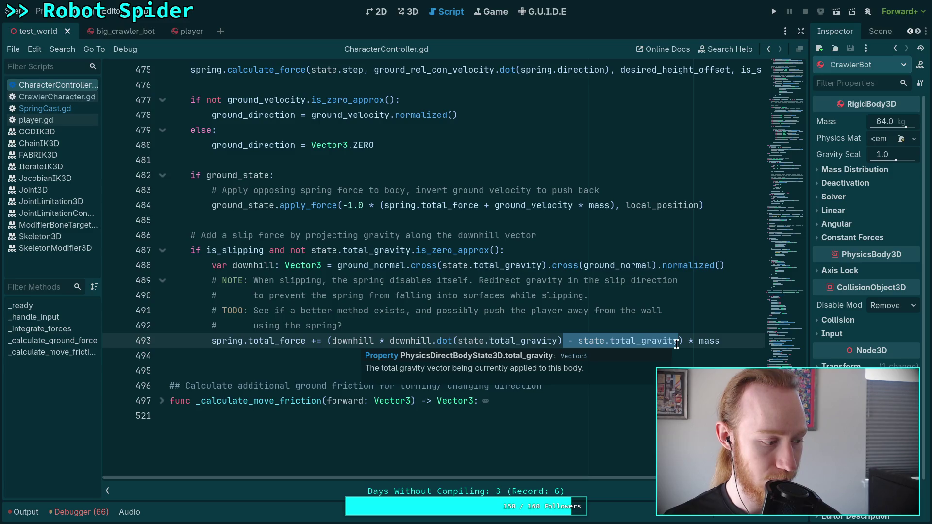
Step: Clear the selection on line 493 and place the caret at the 'if is_slipping' condition on line 487
mouse_move(673, 339)
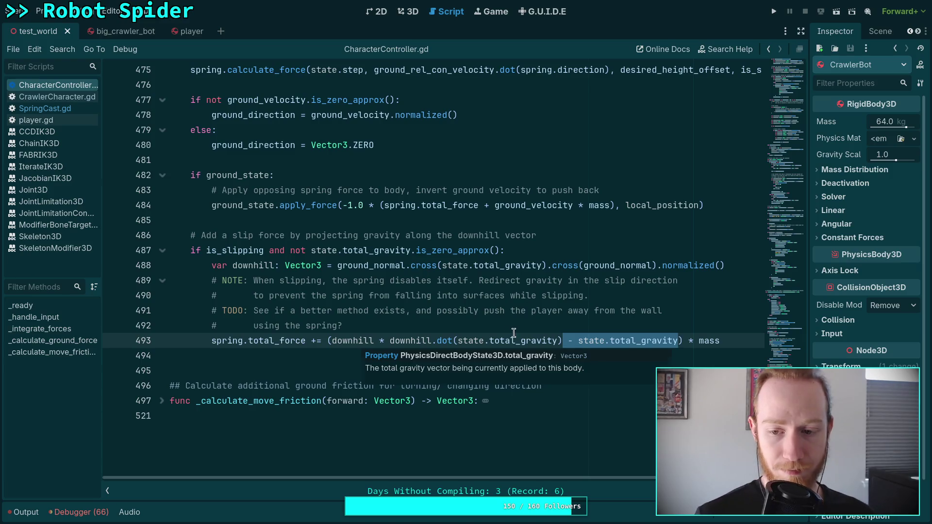
click(605, 312)
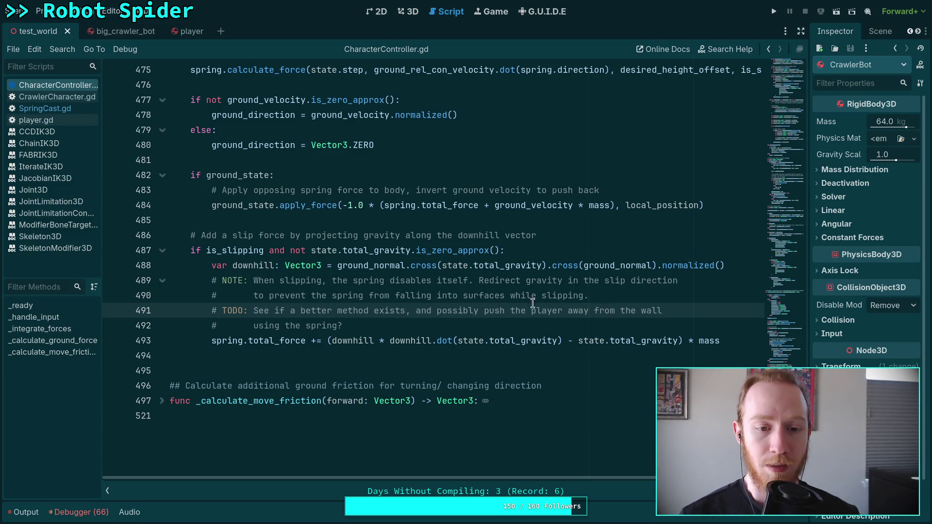
click(273, 253)
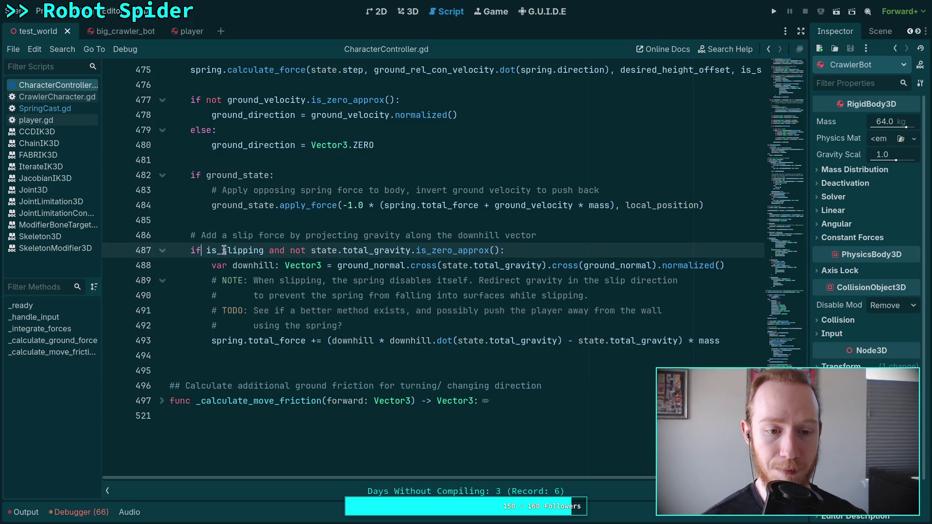
Step: Prefix the slip-force condition on line 487 with 'false and' to disable it
click(206, 250)
text(fal)
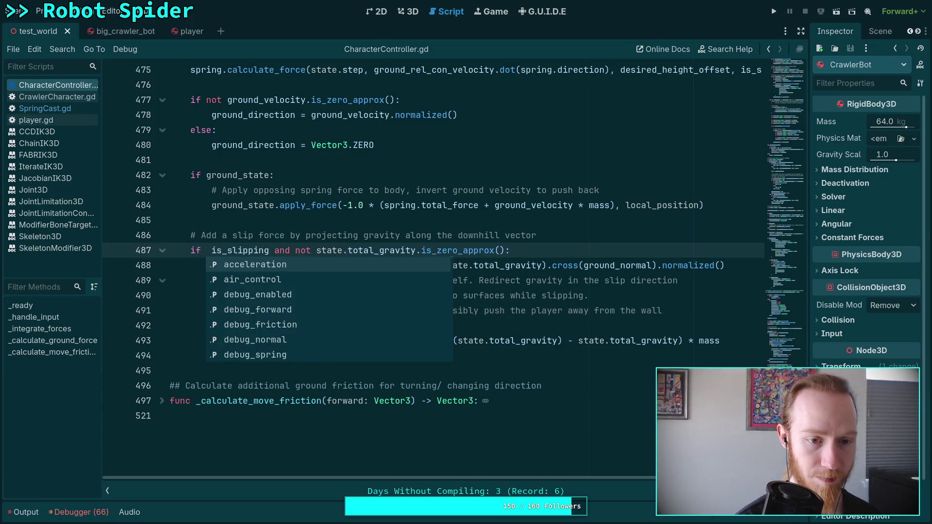
text(se and)
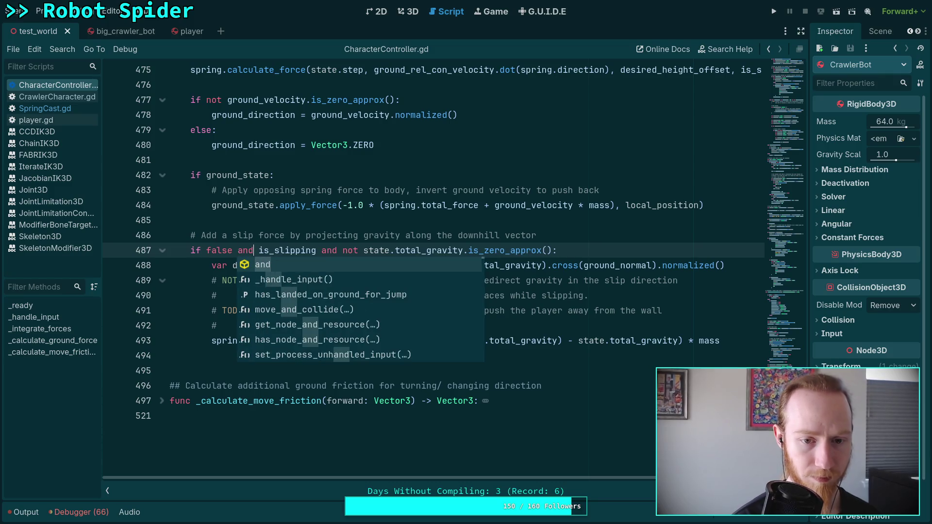
key(Escape)
Step: Select the is_slipping argument in the spring.calculate_force call on line 475
scroll(294, 243, up, 7)
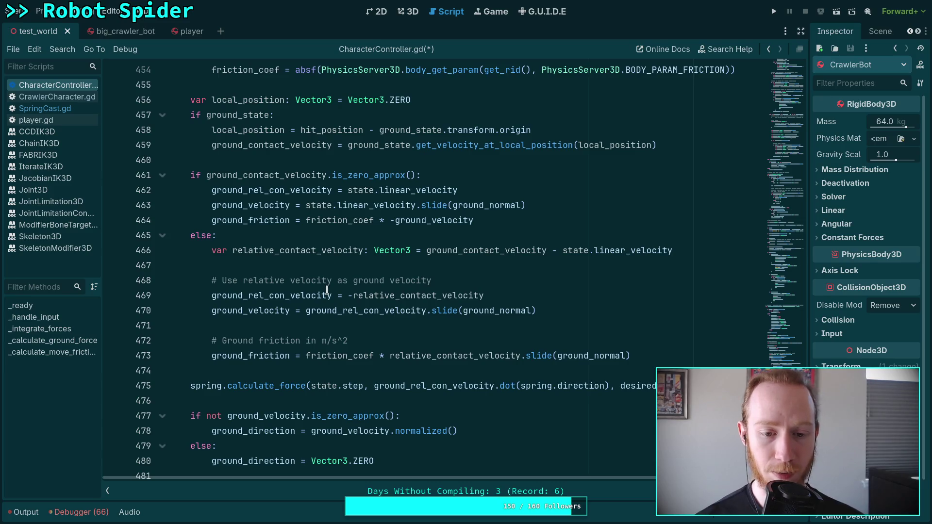
drag(568, 476, 652, 479)
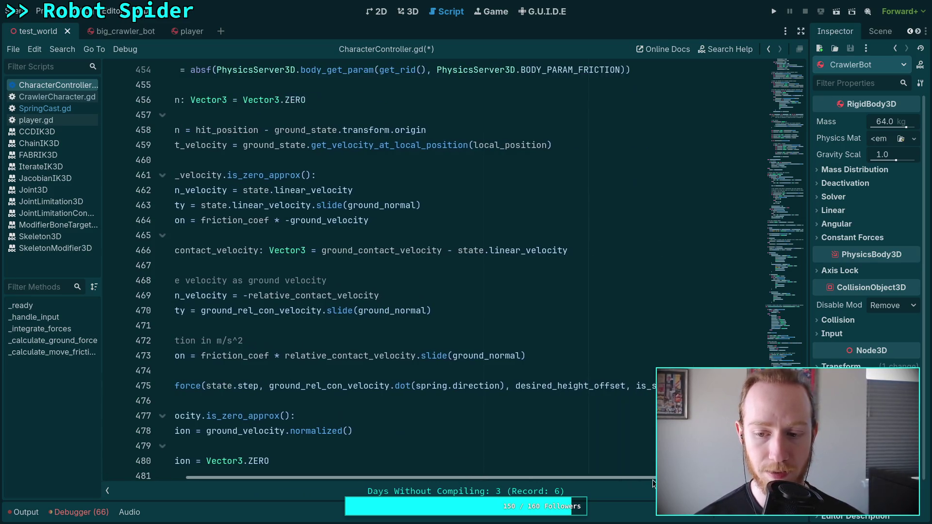
click(653, 400)
drag(562, 476, 713, 477)
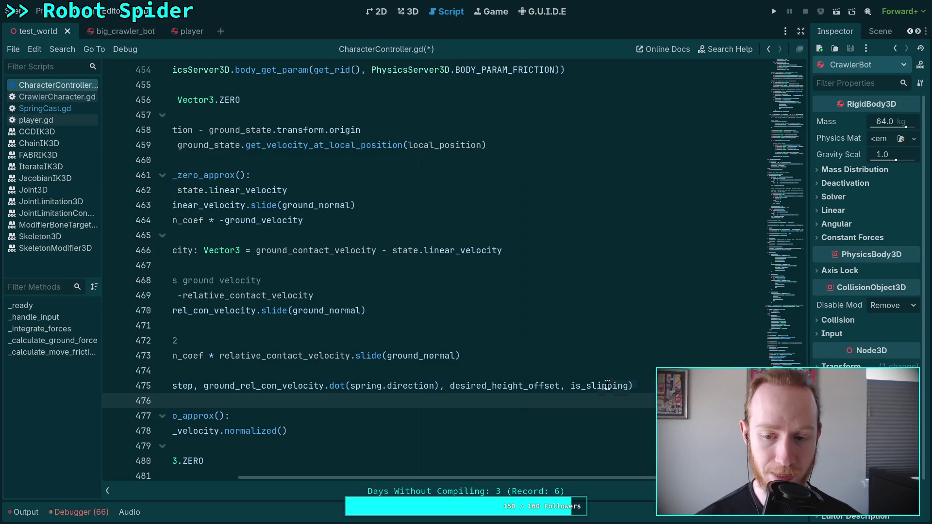
double_click(607, 386)
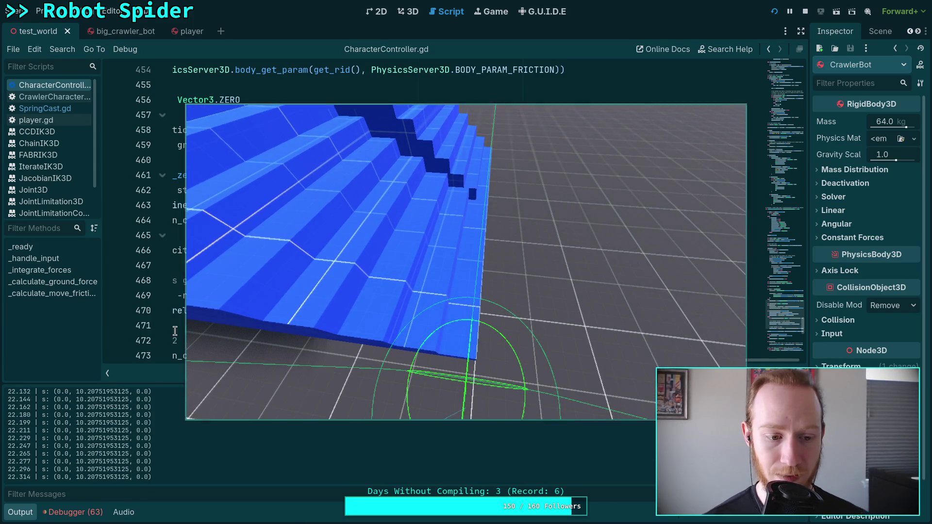
Step: Review the running game's log of spring forces (y near 9.5–10), then stop the test
scroll(156, 459, up, 5)
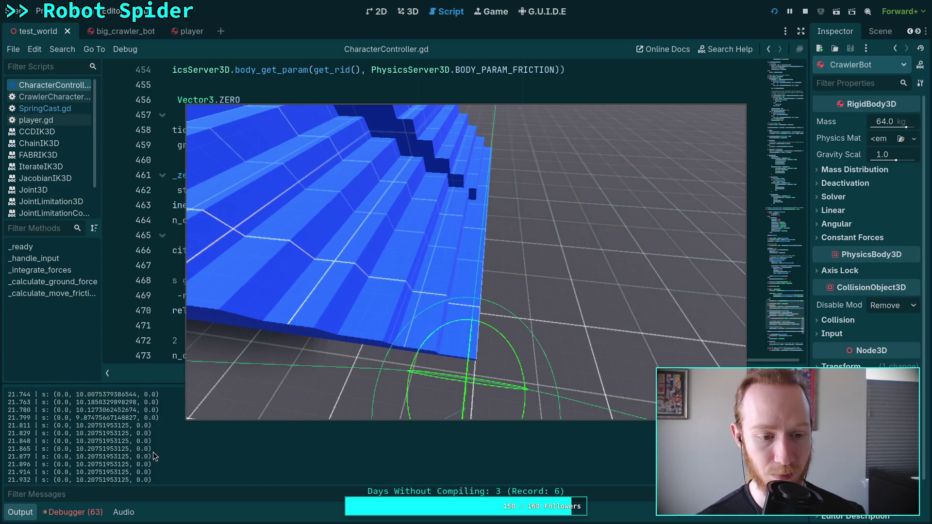
scroll(71, 442, up, 3)
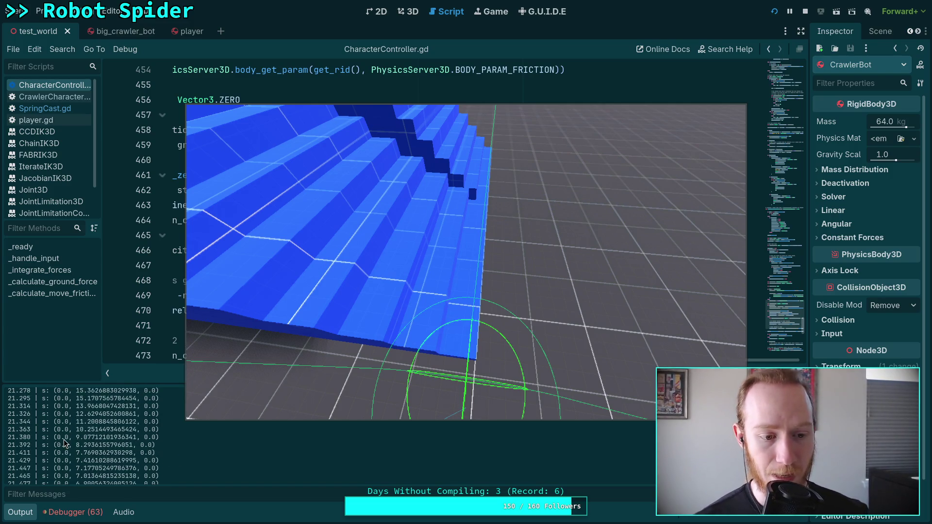
scroll(64, 443, up, 5)
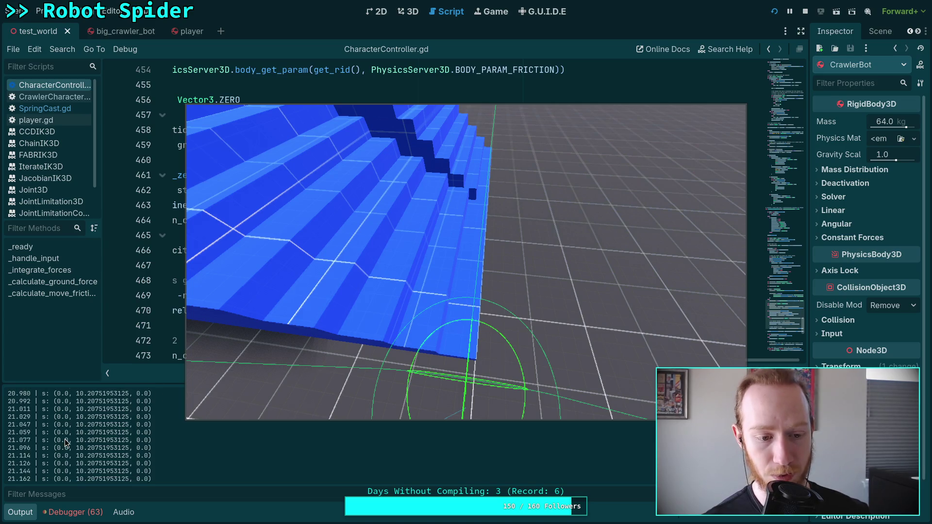
scroll(66, 442, down, 15)
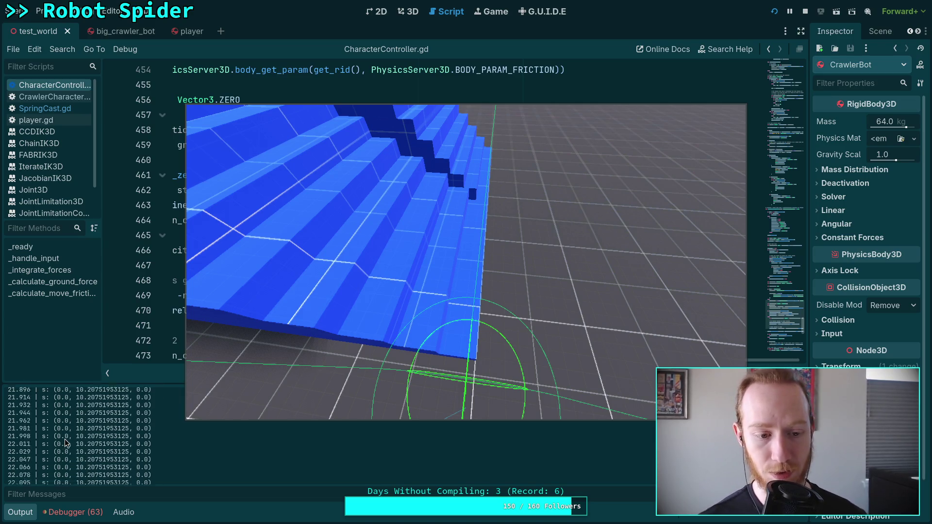
scroll(66, 442, down, 20)
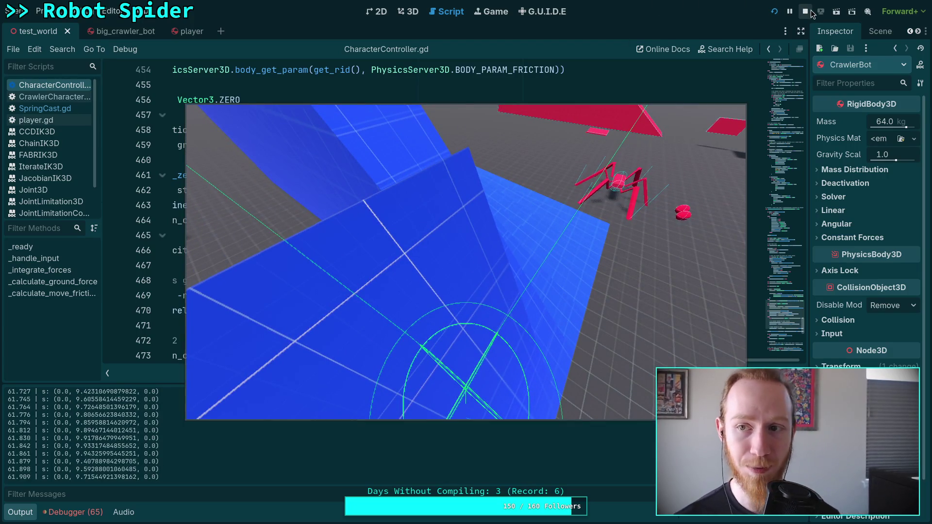
key(F8)
drag(473, 361, 430, 361)
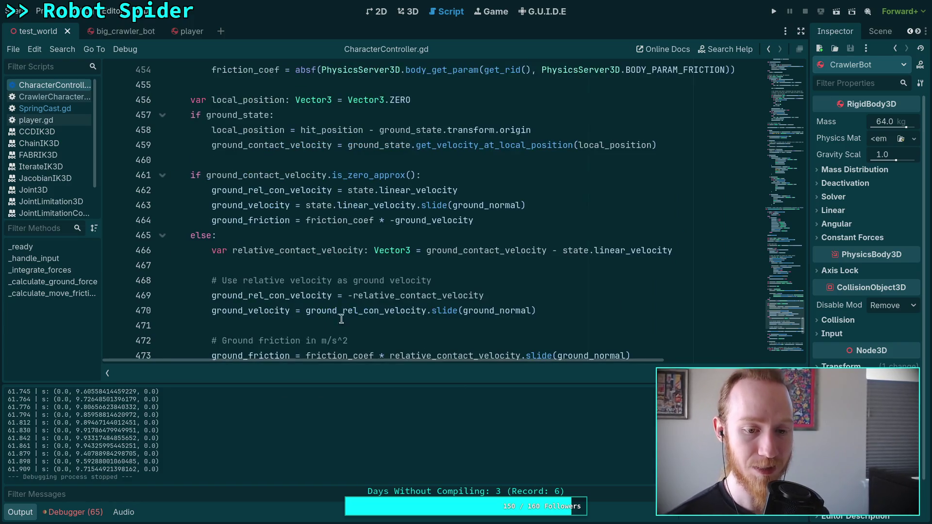
scroll(413, 301, down, 5)
scroll(401, 281, up, 1)
scroll(436, 271, down, 4)
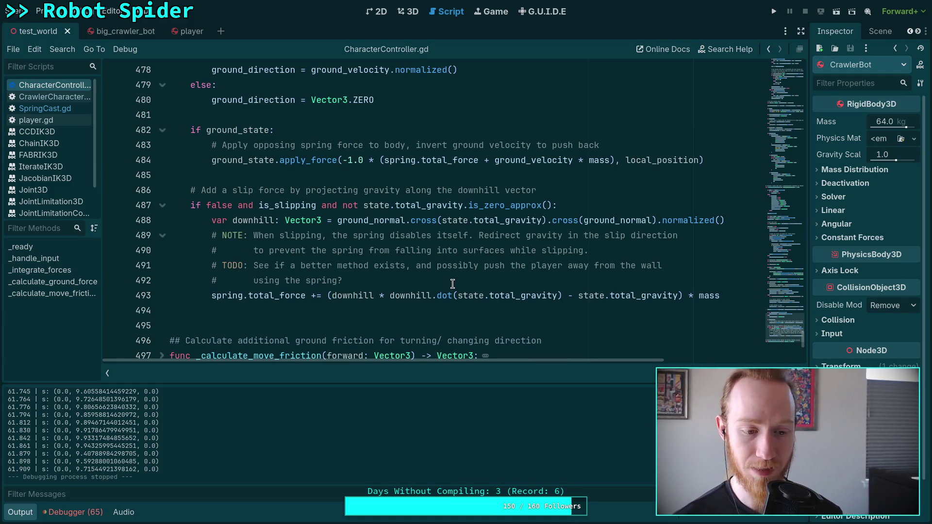
scroll(453, 284, down, 2)
scroll(452, 284, up, 13)
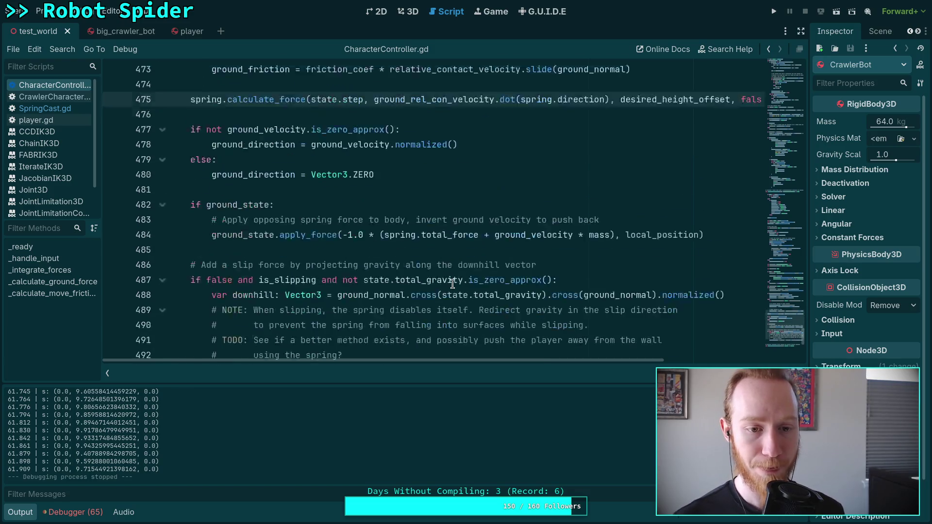
scroll(452, 284, up, 9)
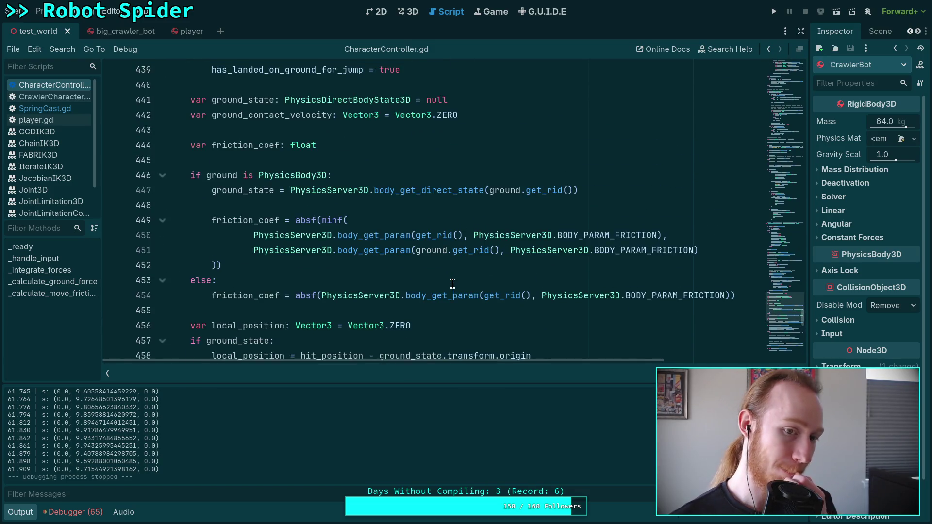
scroll(452, 284, up, 12)
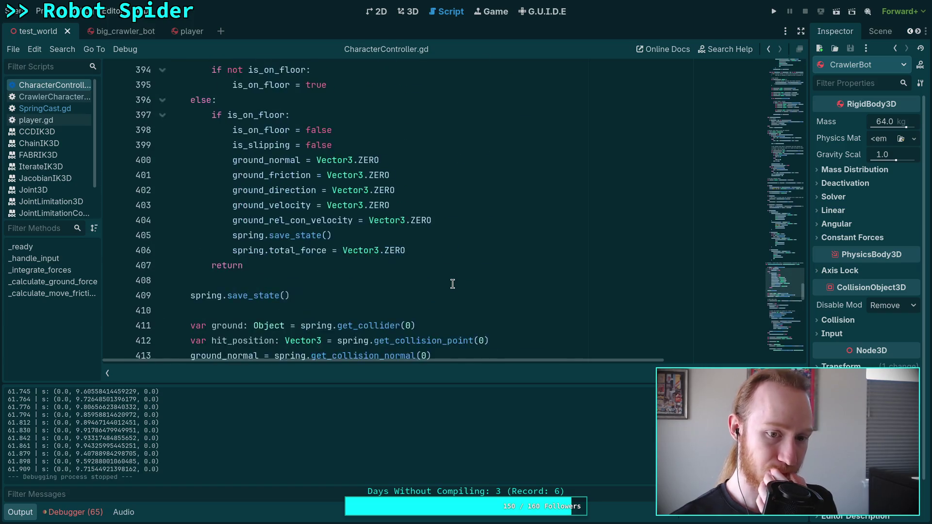
scroll(453, 284, up, 18)
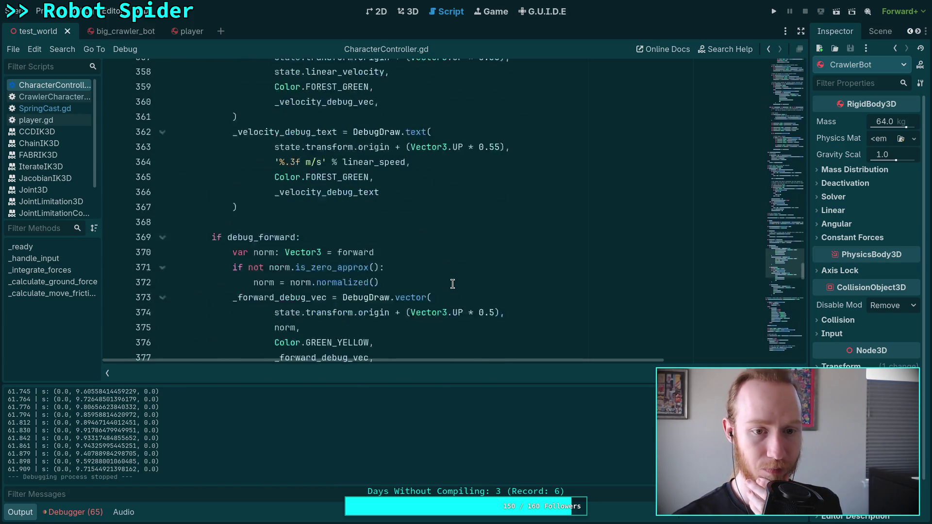
scroll(391, 287, up, 17)
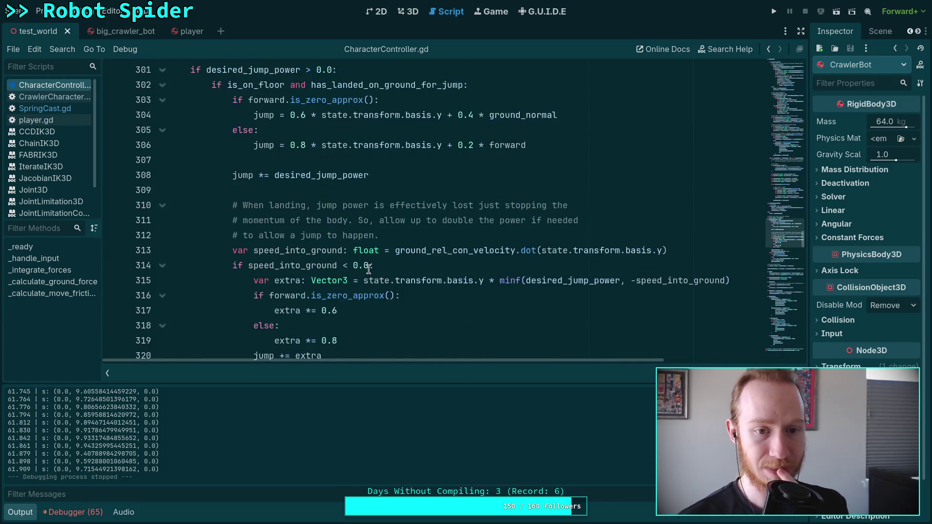
scroll(369, 270, up, 2)
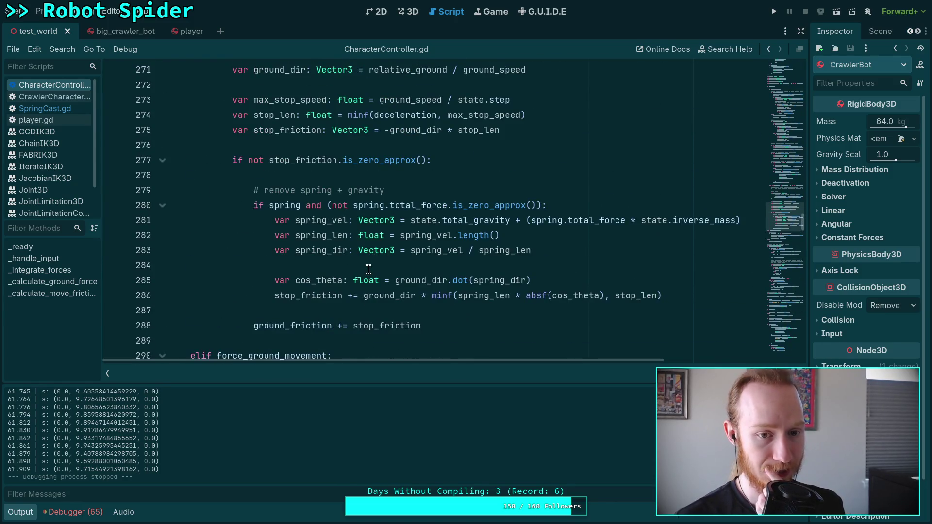
scroll(369, 270, up, 1)
scroll(360, 273, down, 1)
mouse_move(359, 273)
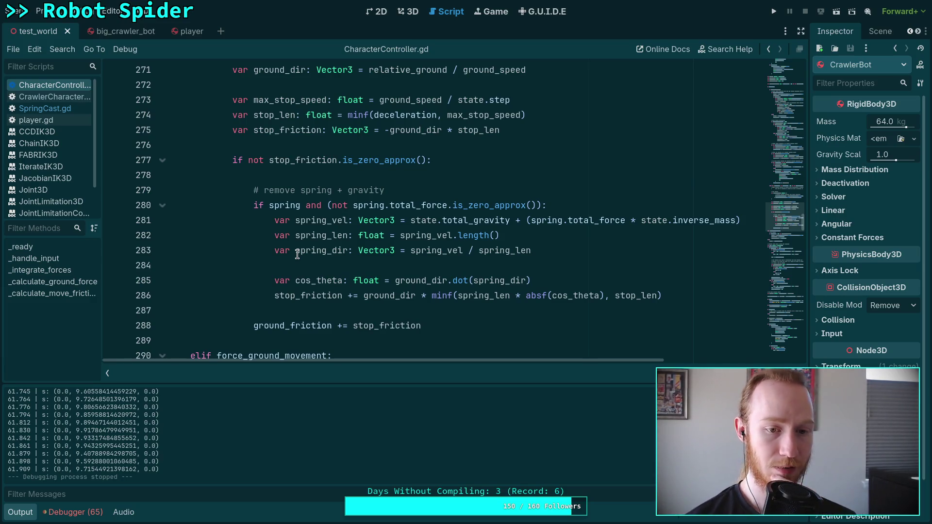
scroll(297, 254, down, 8)
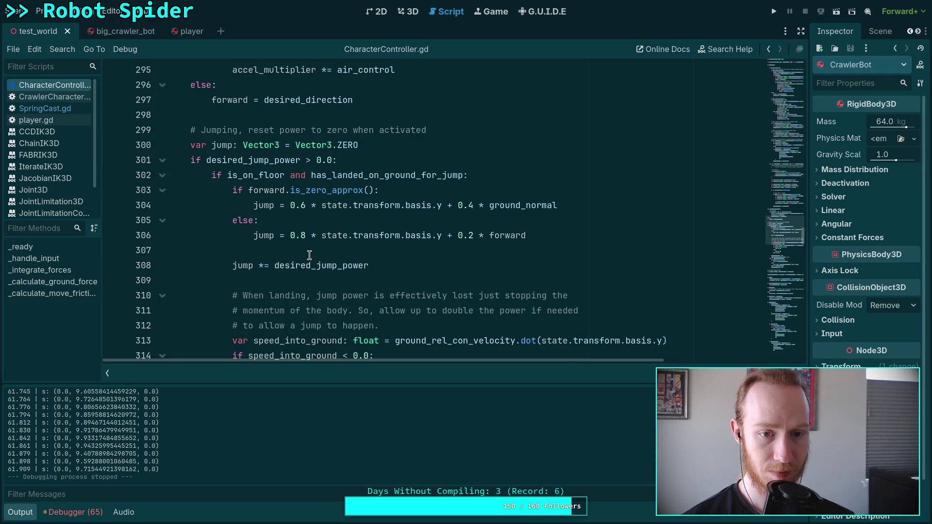
scroll(311, 252, up, 20)
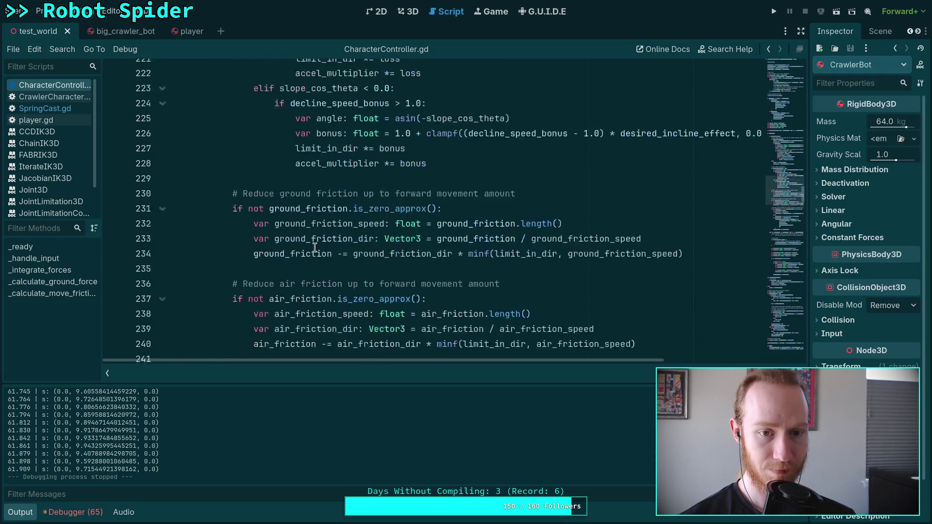
scroll(318, 249, down, 8)
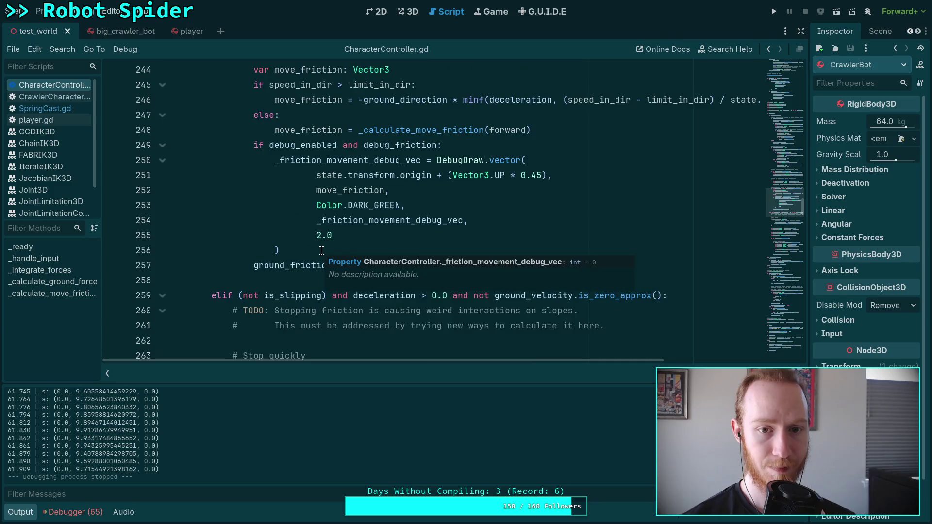
scroll(321, 250, up, 1)
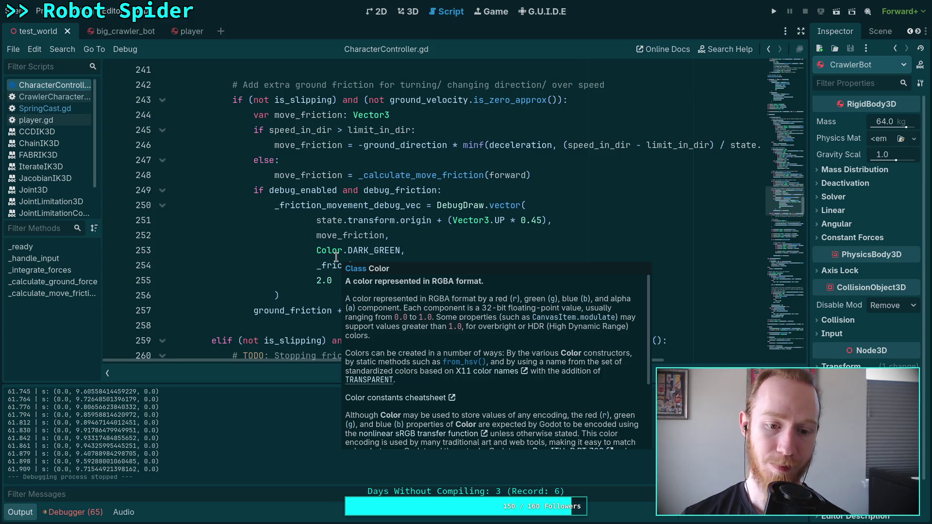
scroll(336, 256, down, 5)
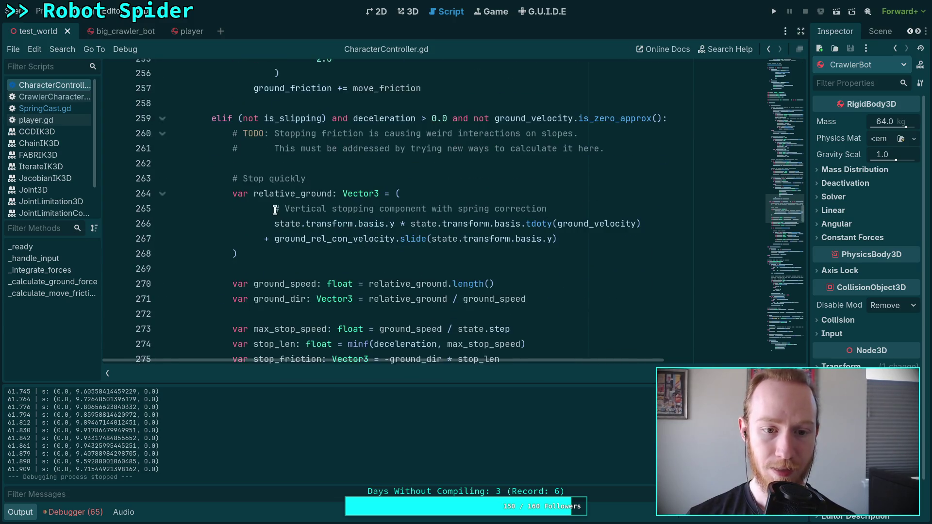
mouse_move(239, 115)
mouse_down()
mouse_move(340, 130)
mouse_move(326, 117)
mouse_up()
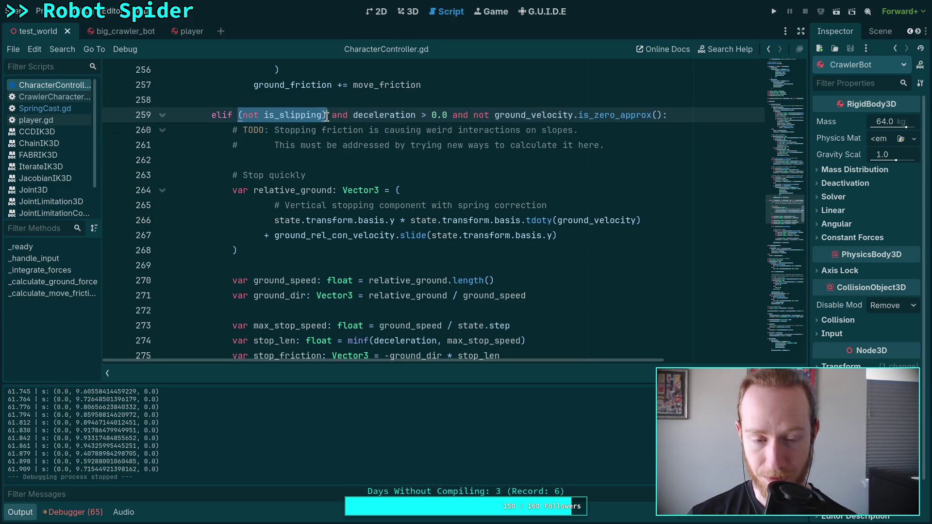
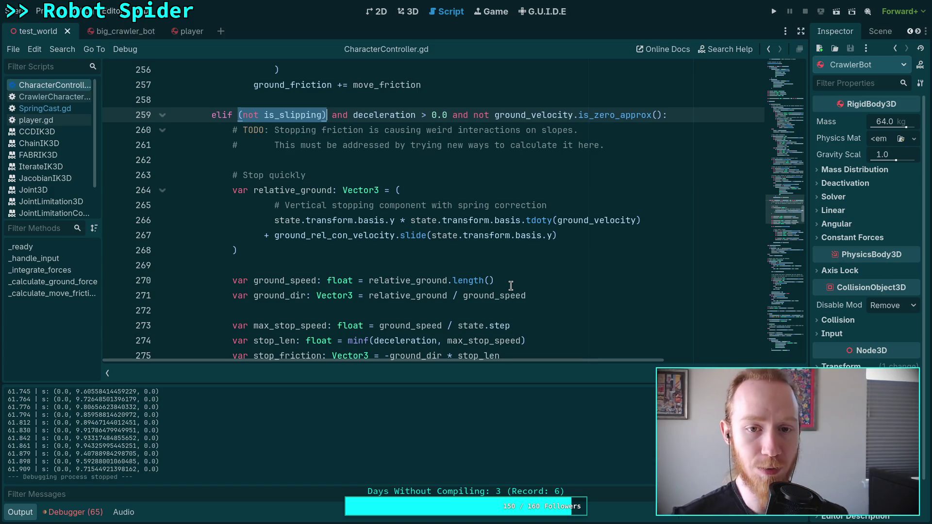
Step: Collapse the Output panel and scroll down through CharacterController.gd
click(22, 513)
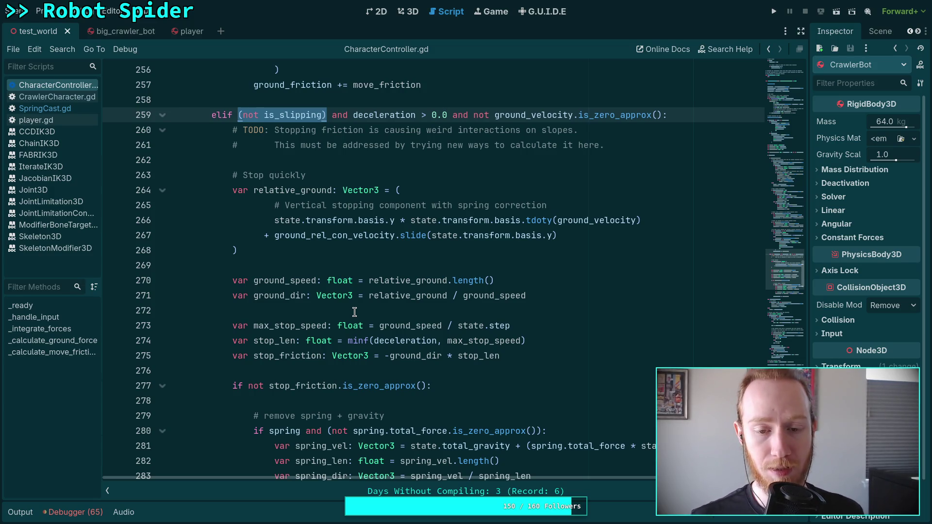
scroll(354, 311, down, 9)
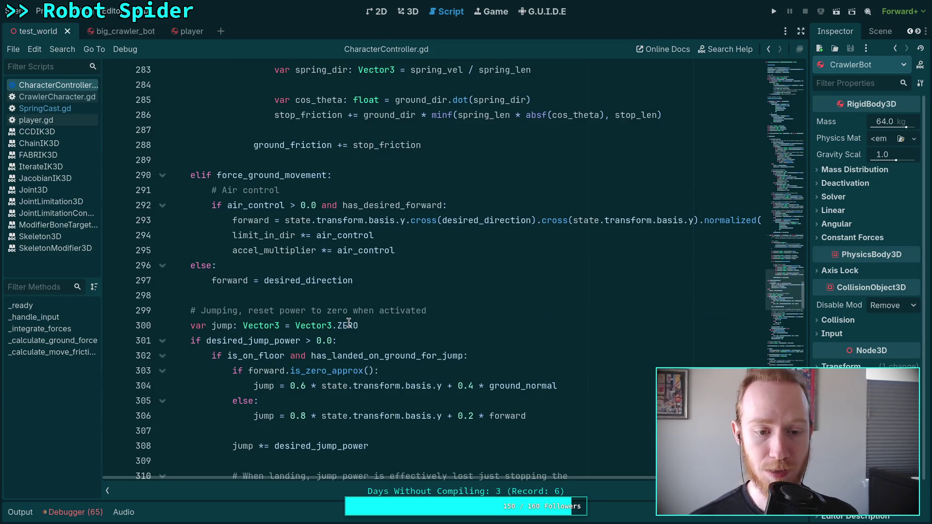
scroll(349, 323, down, 3)
scroll(348, 322, down, 3)
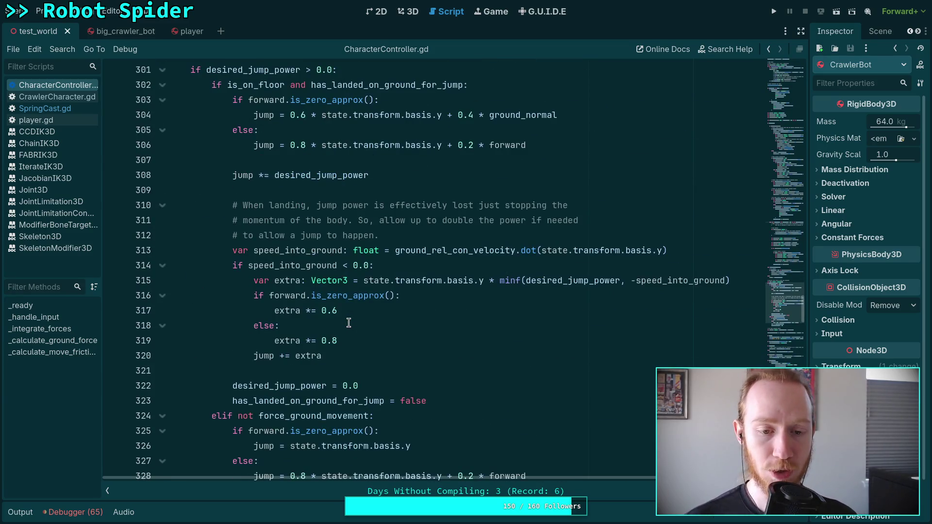
scroll(348, 323, down, 2)
scroll(352, 320, down, 2)
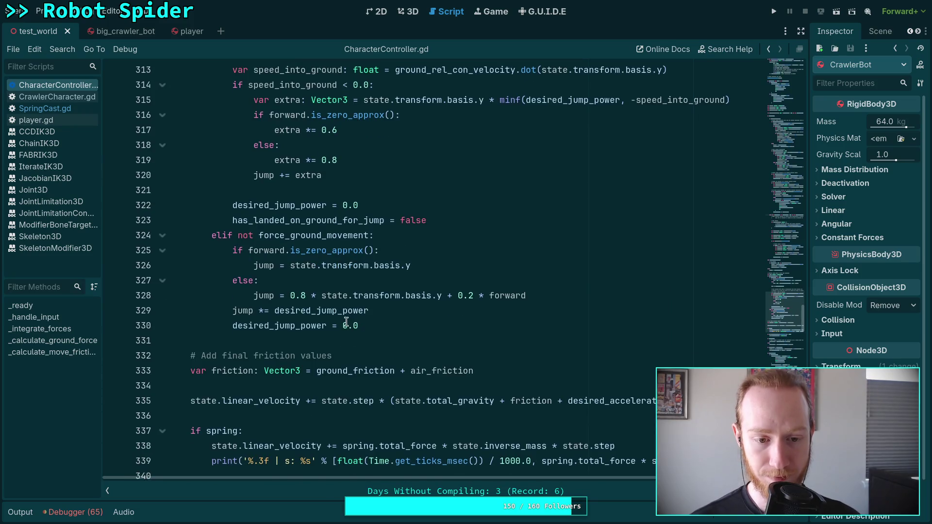
scroll(342, 326, down, 2)
scroll(342, 326, down, 3)
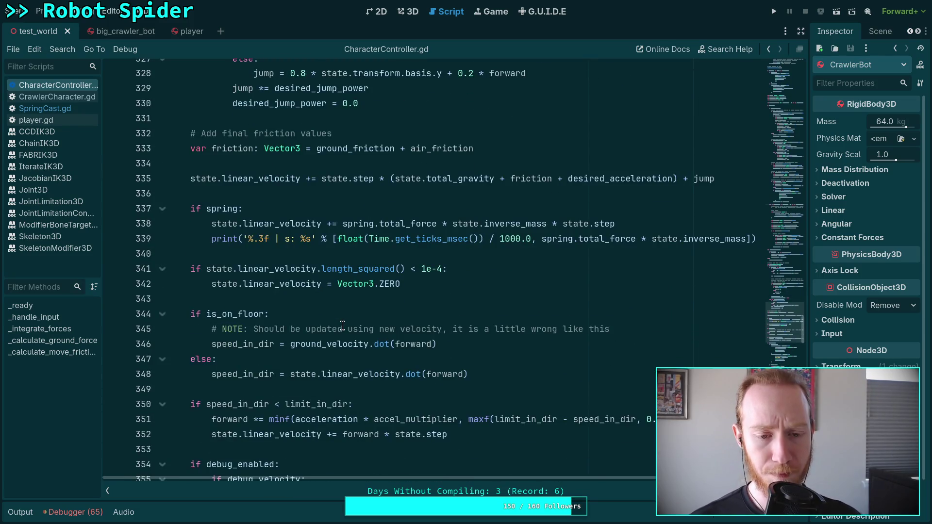
Step: Scroll further down to the slope recheck code and place the caret in it
scroll(343, 324, down, 4)
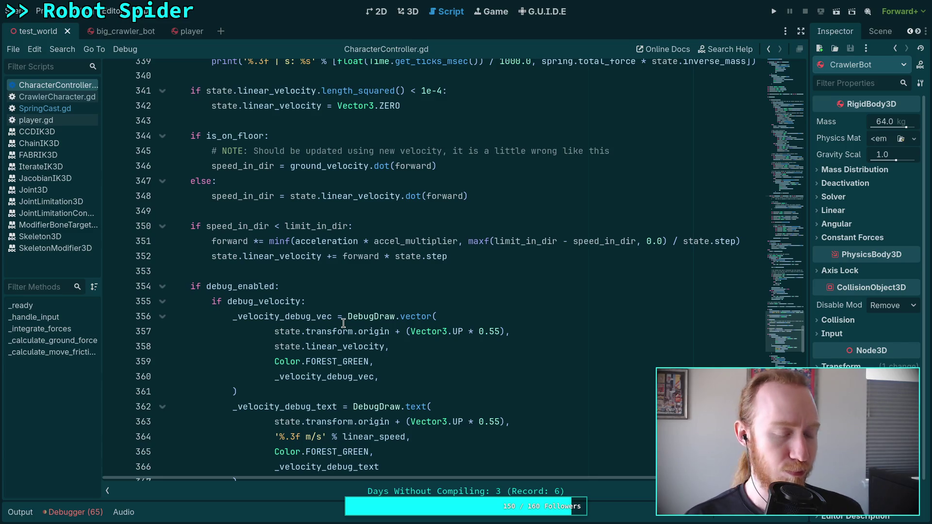
scroll(344, 323, down, 6)
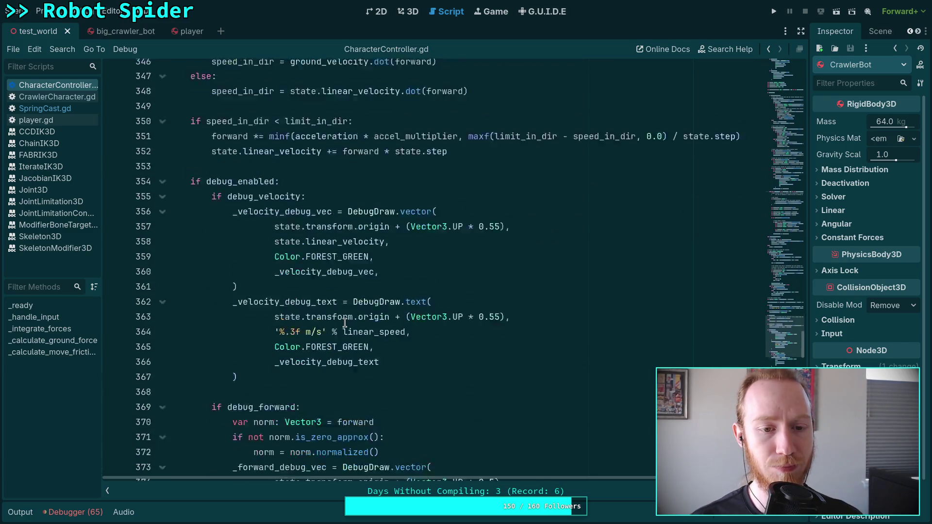
scroll(345, 322, down, 7)
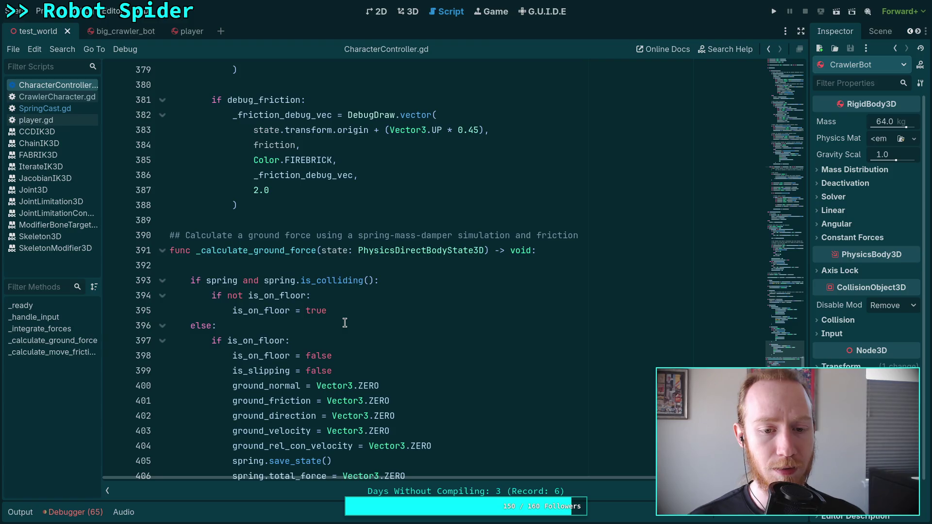
scroll(345, 323, down, 9)
scroll(344, 323, down, 4)
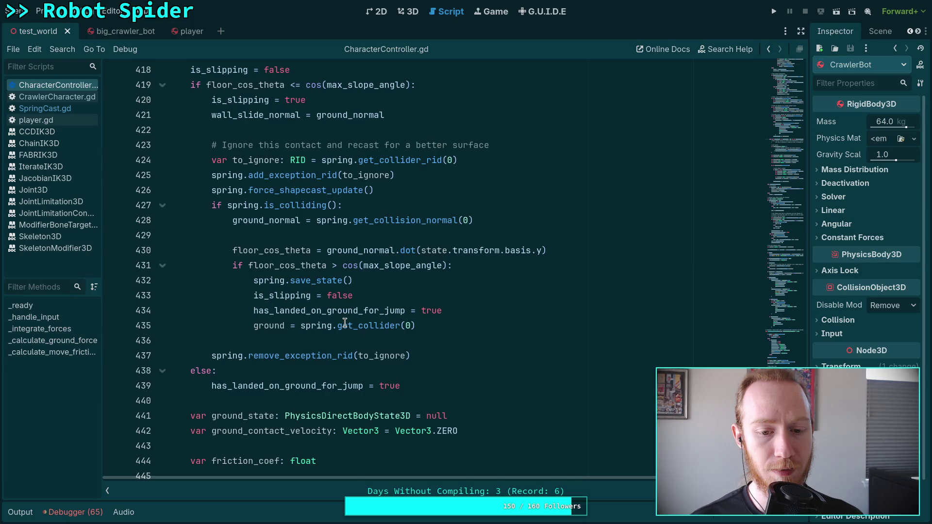
click(348, 318)
key(Down)
key(Down)
key(Down)
scroll(350, 316, up, 12)
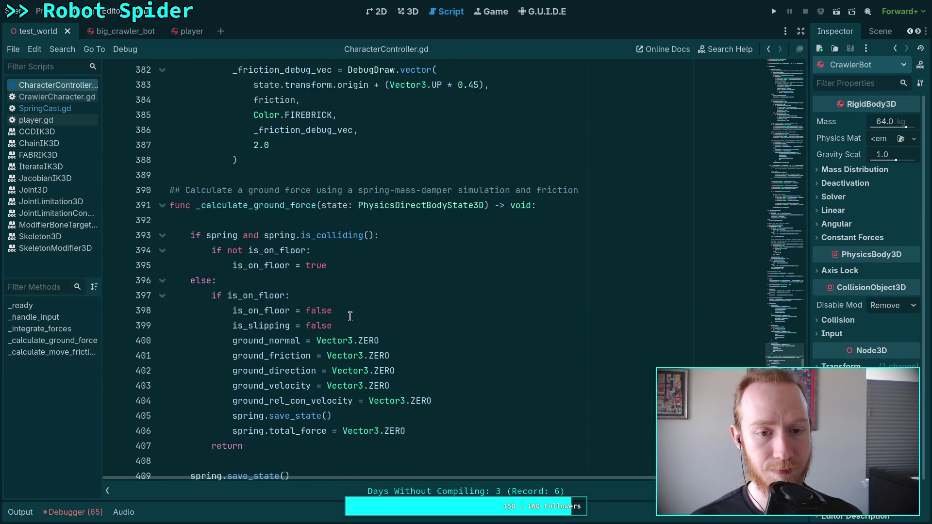
scroll(350, 316, up, 17)
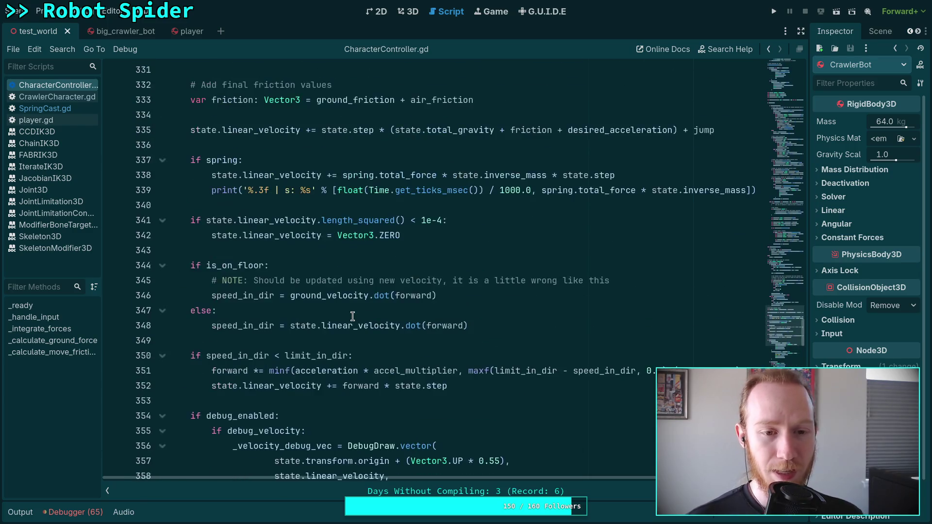
scroll(352, 316, down, 3)
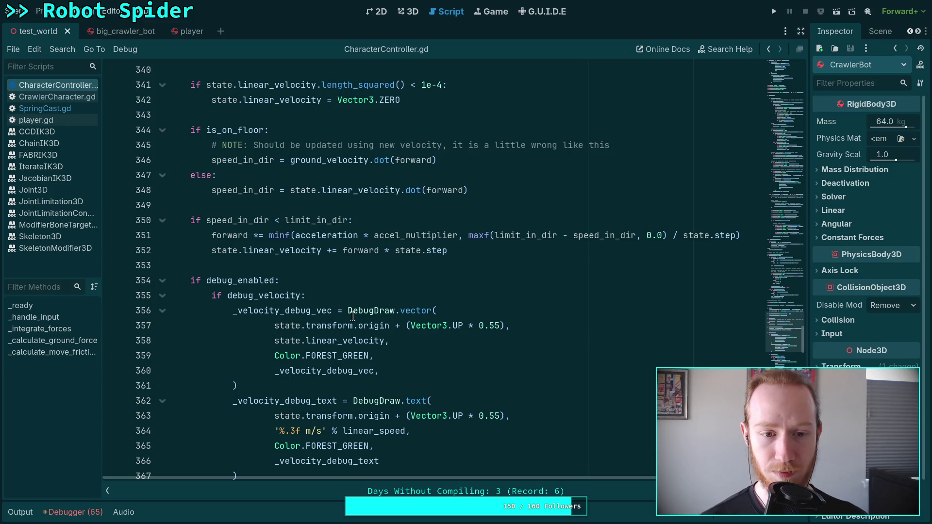
scroll(352, 316, up, 3)
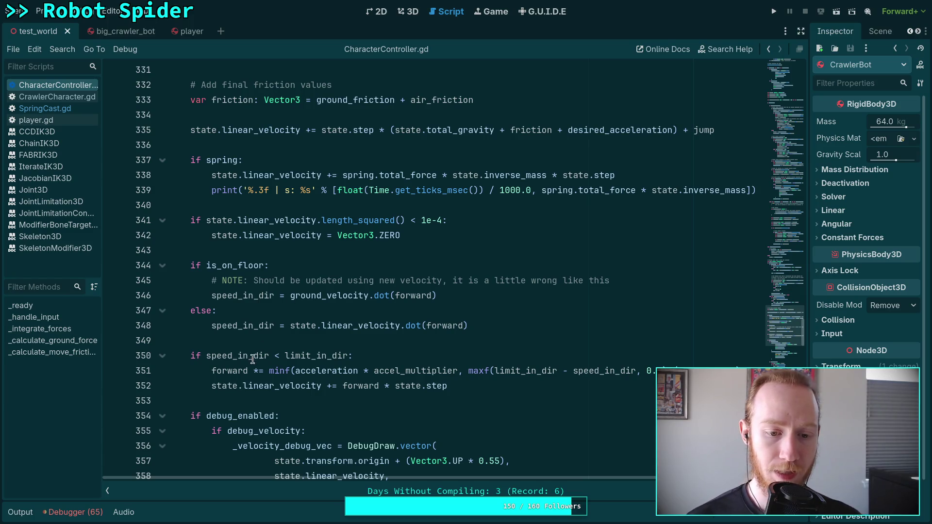
click(216, 370)
scroll(315, 335, up, 3)
scroll(315, 335, up, 6)
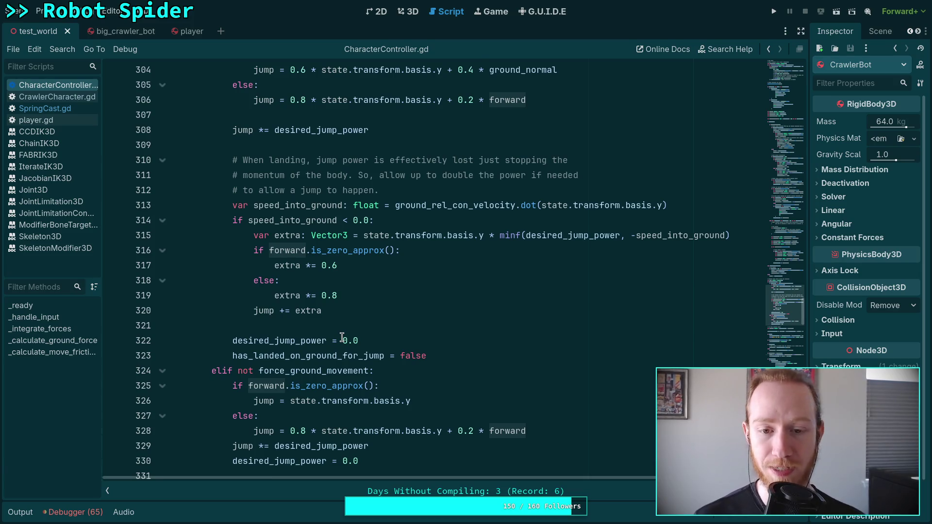
scroll(342, 337, up, 3)
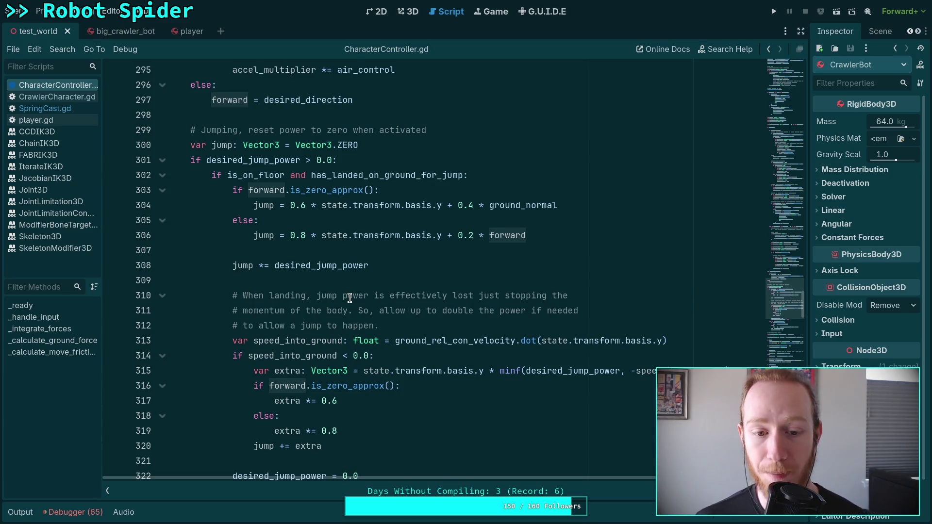
click(368, 280)
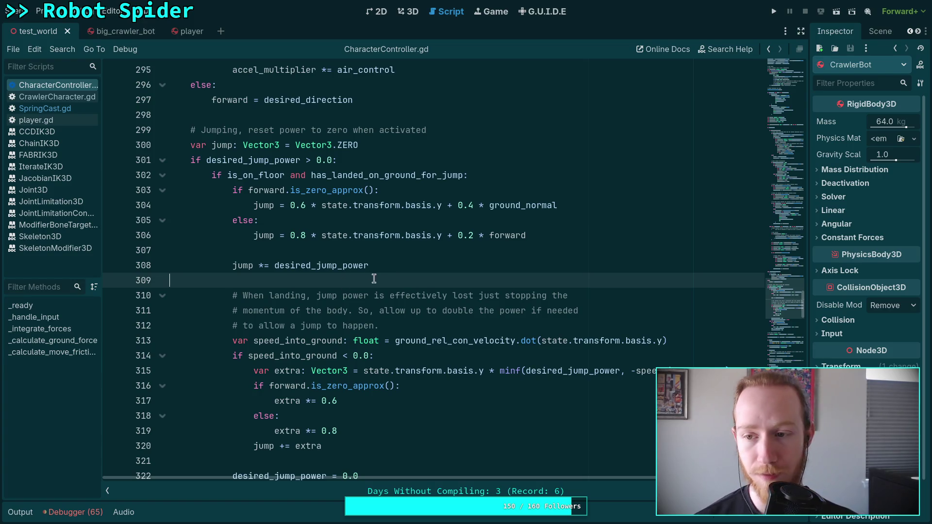
Step: Widen the Inspector and review the Player node's physics body properties in test_world
drag(806, 248, 749, 247)
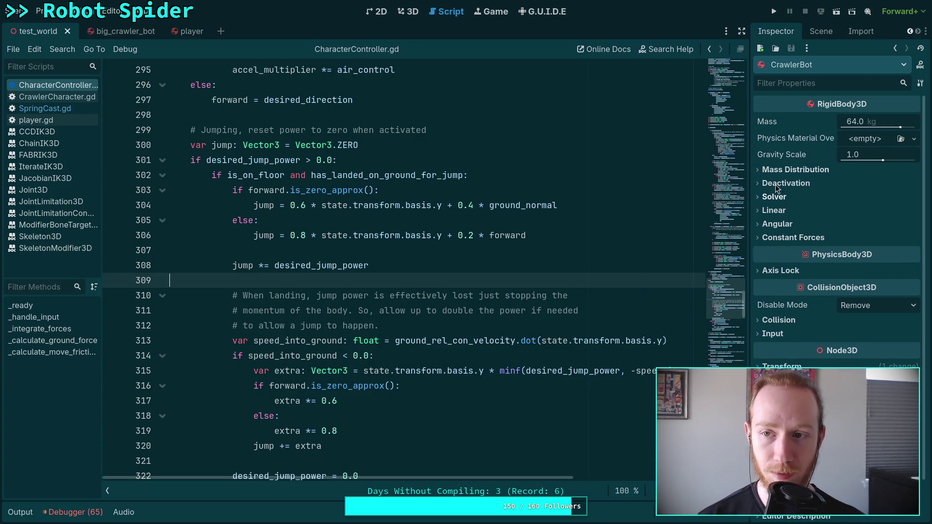
click(825, 34)
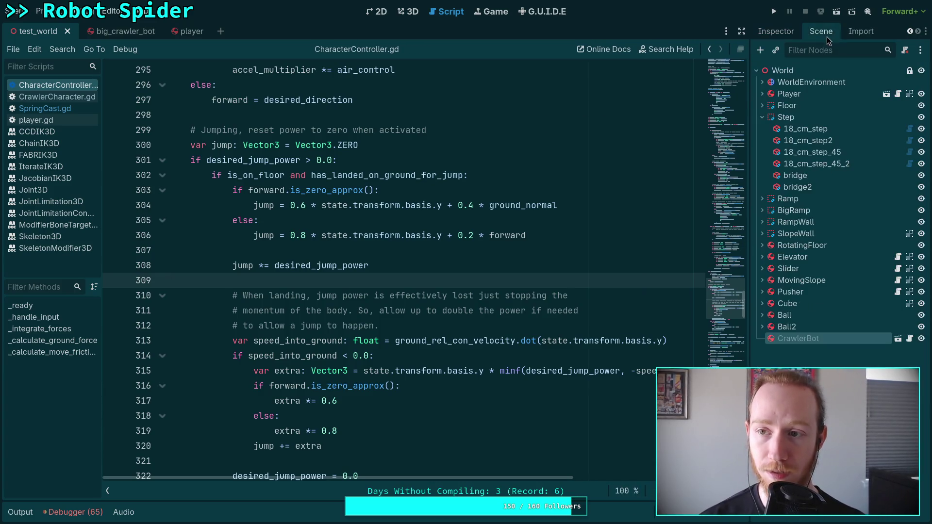
click(820, 94)
click(773, 38)
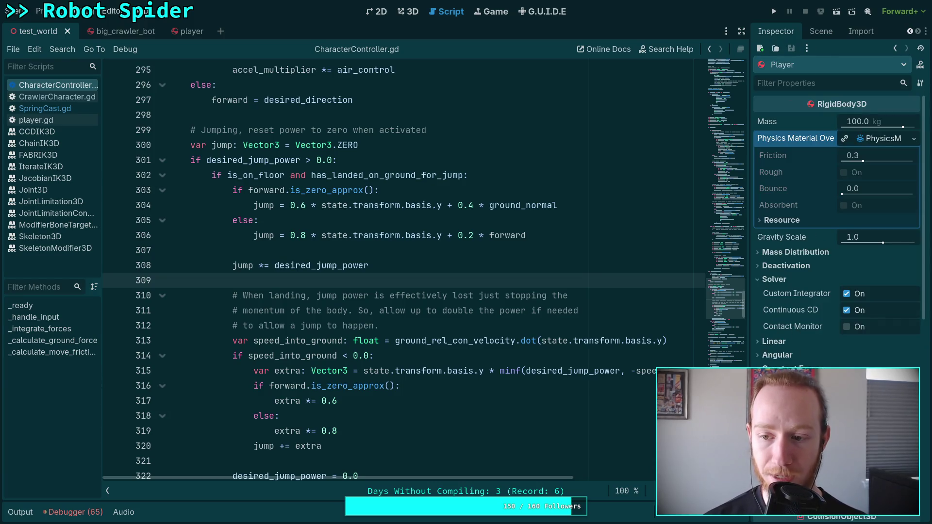
scroll(804, 289, down, 5)
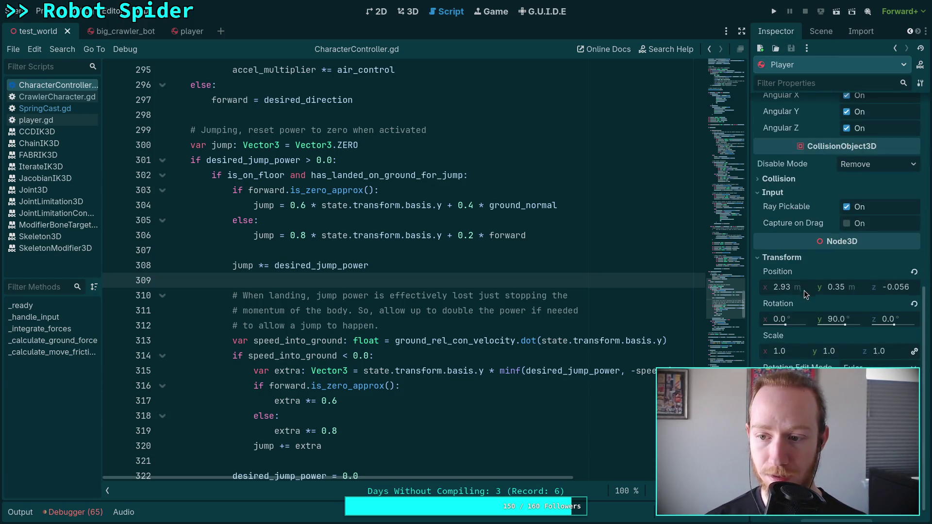
scroll(806, 317, up, 5)
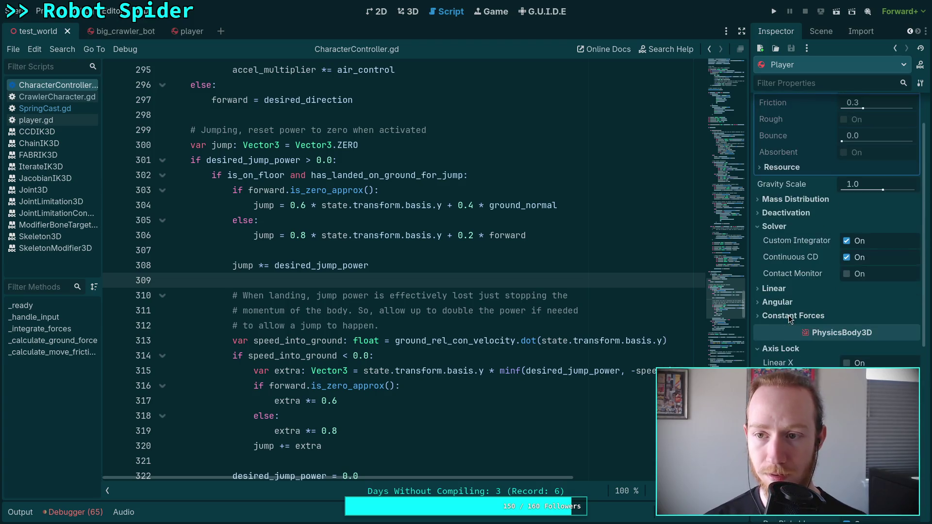
Step: Save the test_world scene with Ctrl+S and show its 3D view with the Scene dock
click(633, 295)
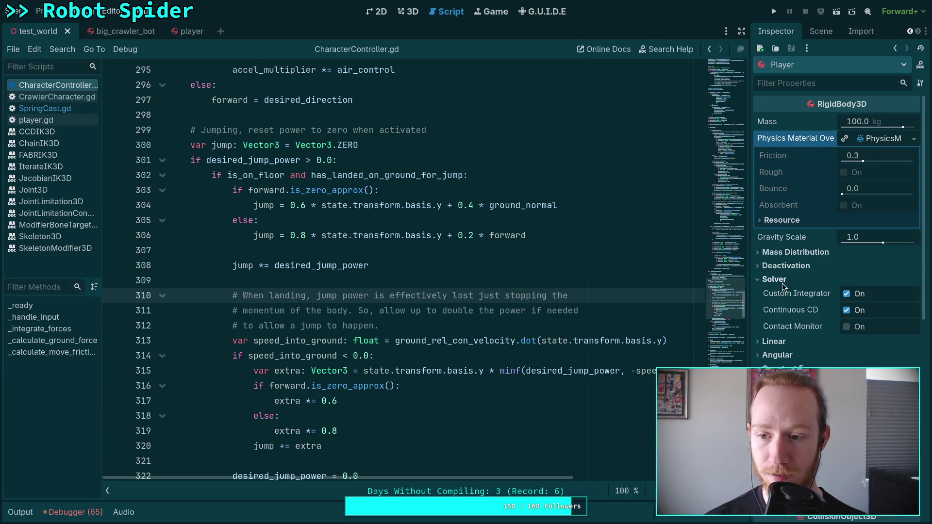
click(820, 35)
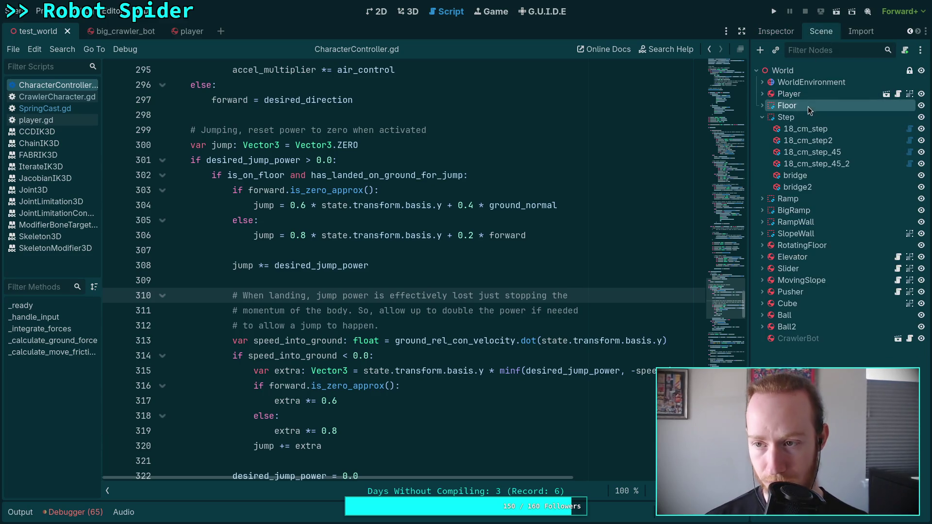
click(782, 35)
click(340, 159)
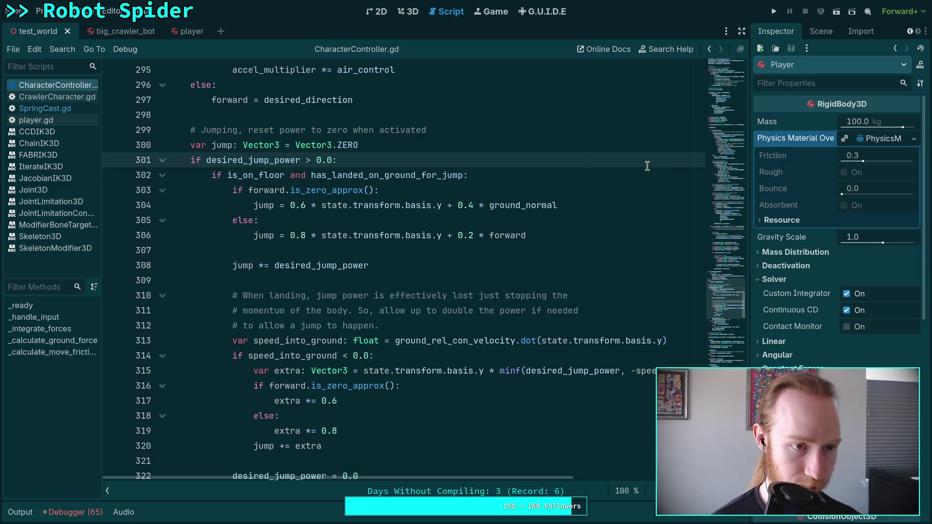
key(ctrl+s)
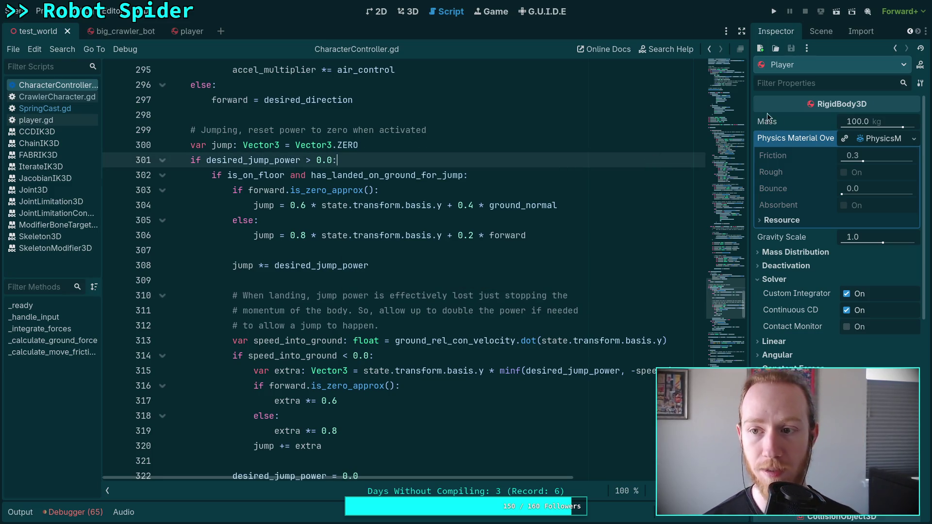
click(408, 12)
click(821, 31)
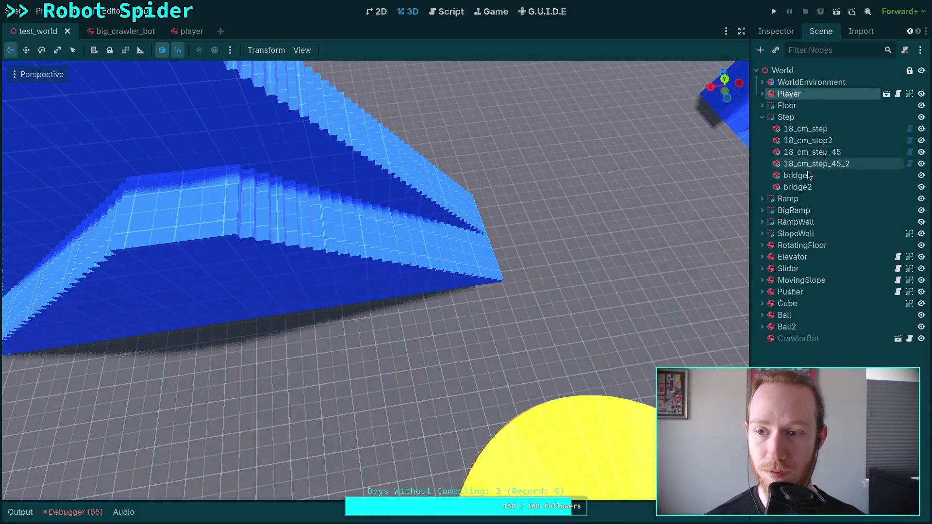
Step: Glance at player.gd, then return to CharacterController.gd and scroll through its code
click(790, 34)
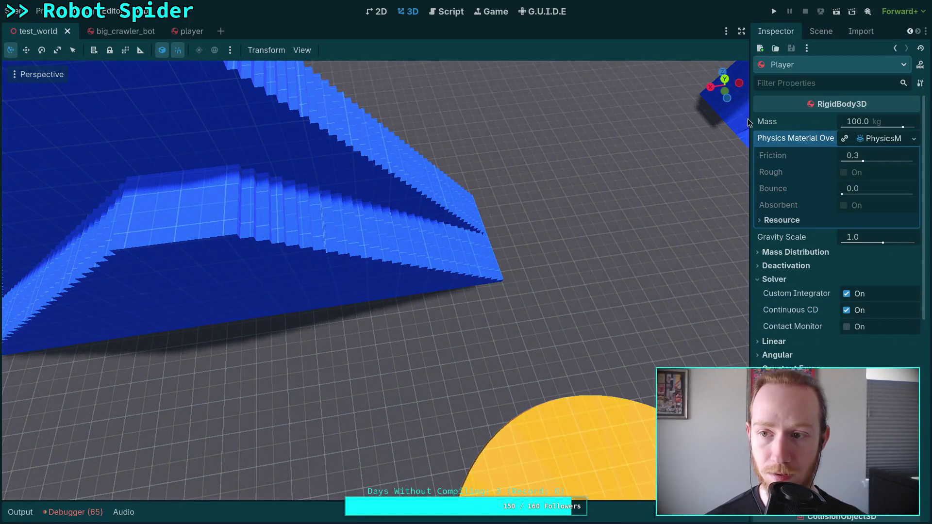
click(456, 11)
click(66, 119)
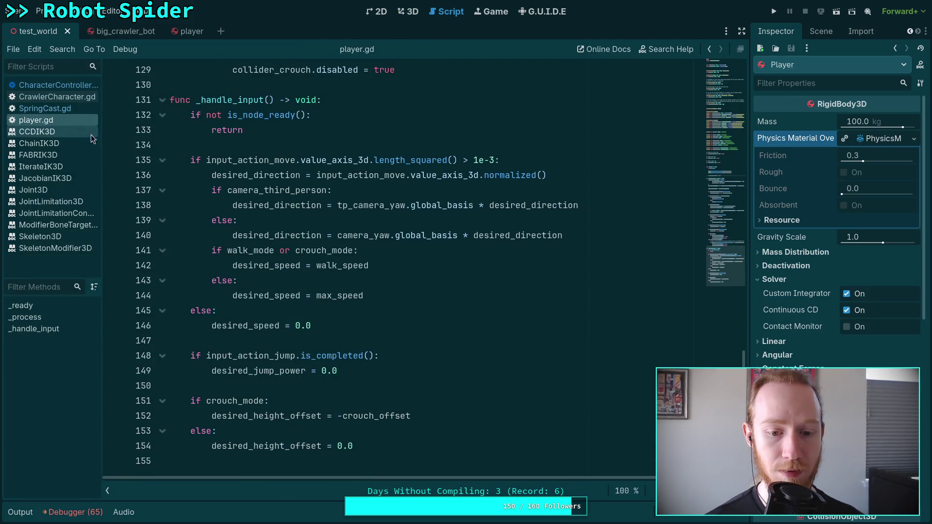
click(63, 86)
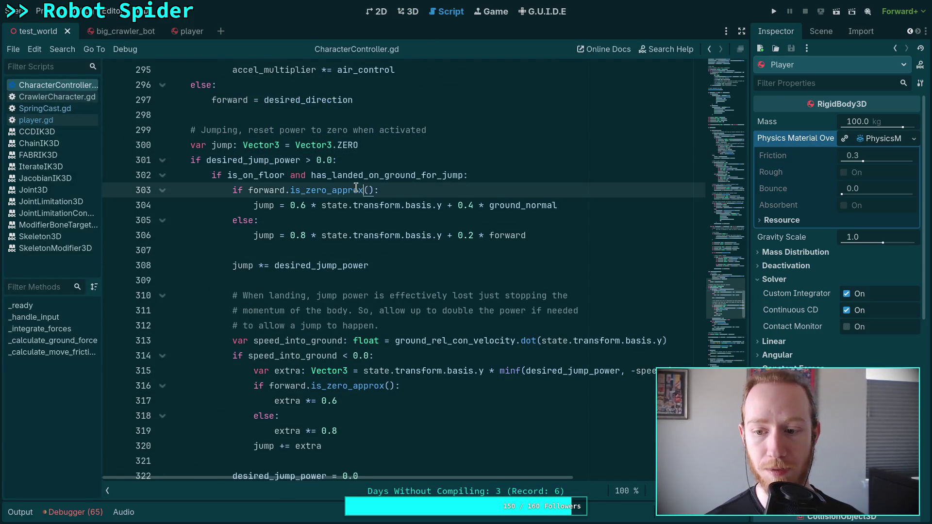
scroll(403, 272, down, 5)
scroll(830, 335, down, 5)
scroll(830, 335, up, 5)
scroll(632, 272, up, 5)
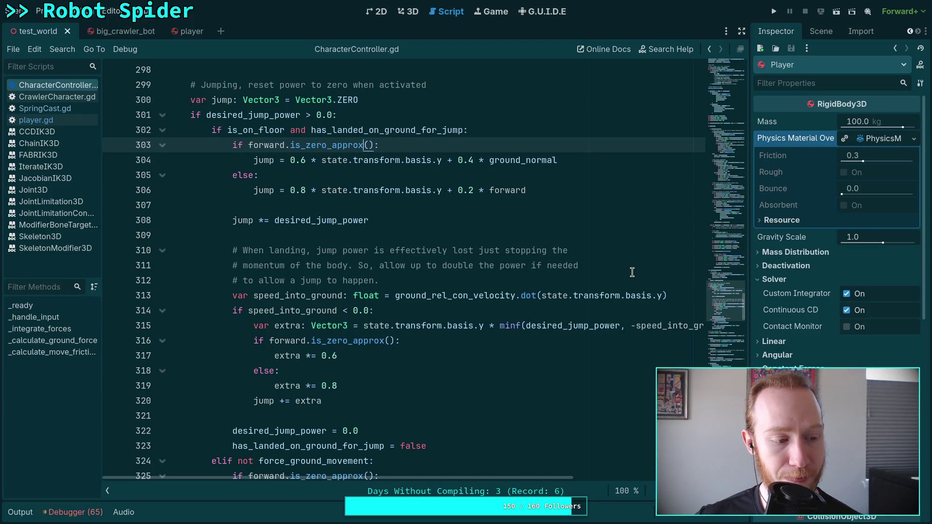
scroll(726, 345, down, 20)
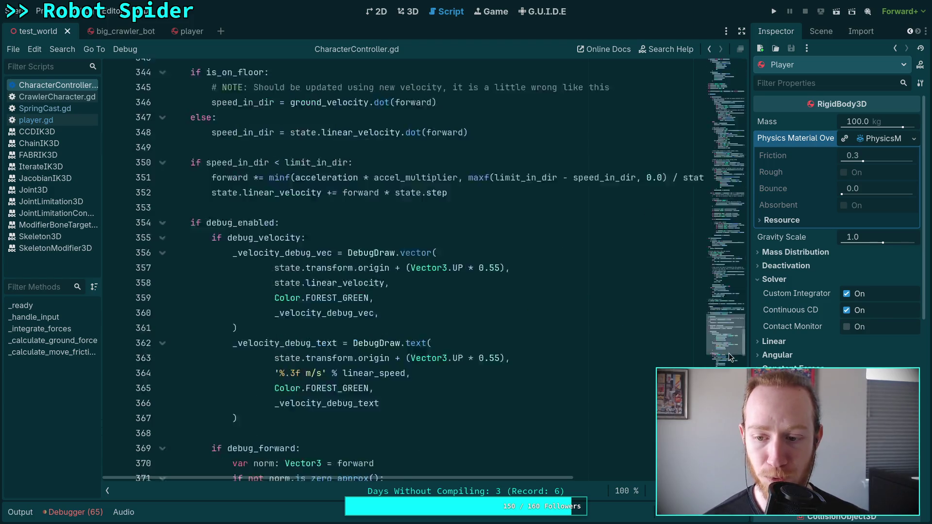
scroll(727, 243, up, 20)
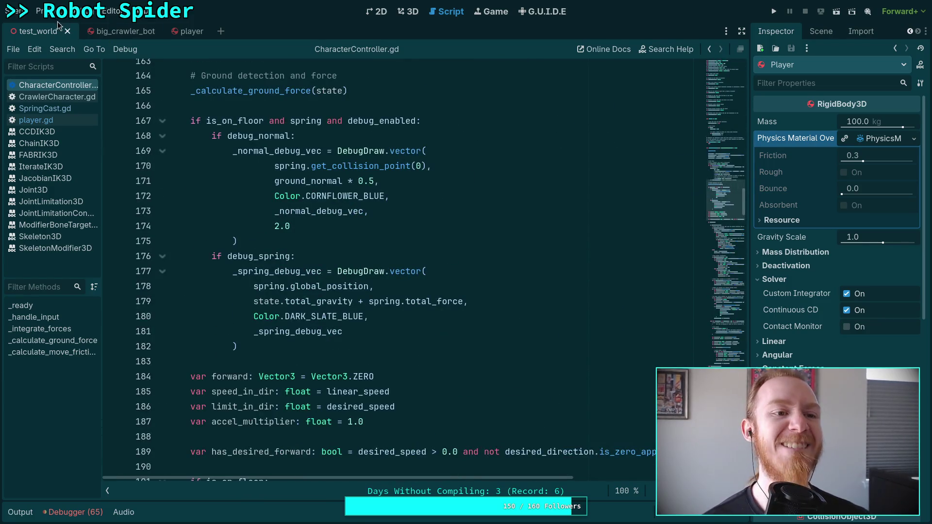
Step: Open the player scene in 3D and inspect its Player root node's body properties
click(405, 12)
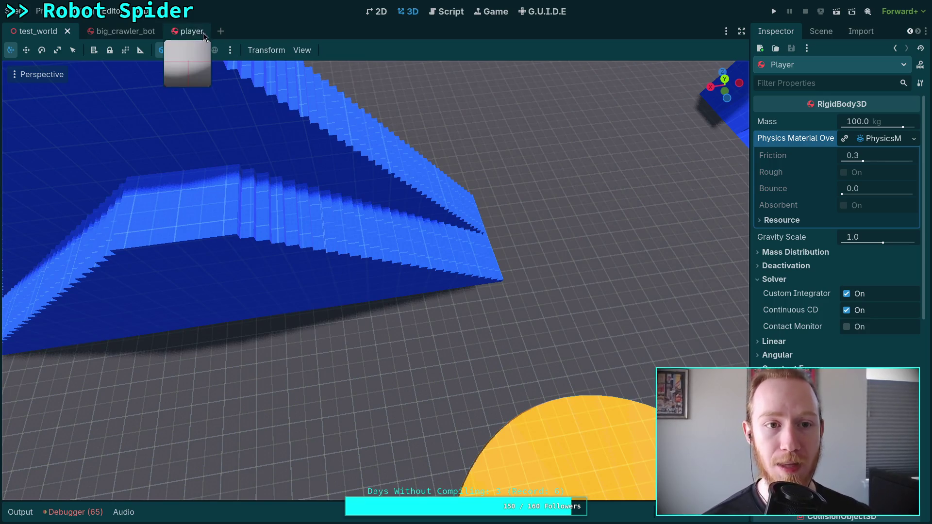
click(191, 31)
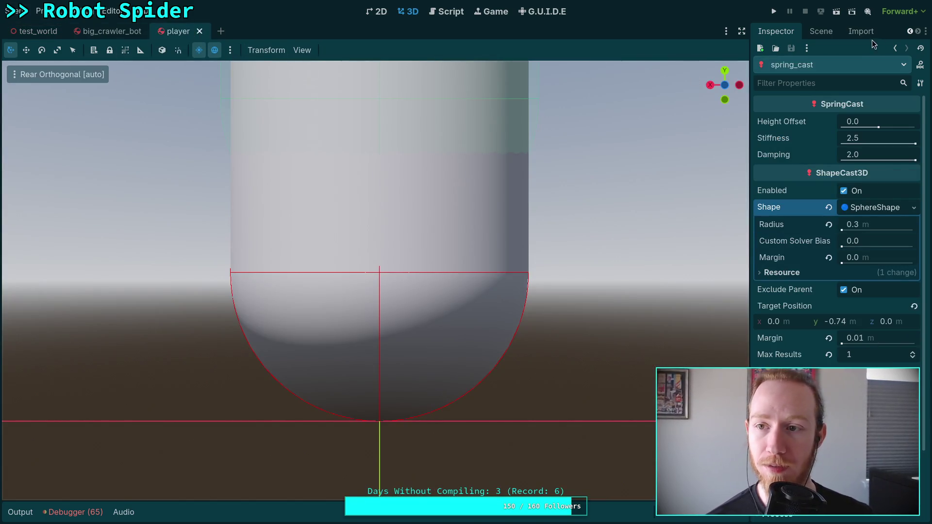
click(821, 31)
click(783, 70)
click(785, 32)
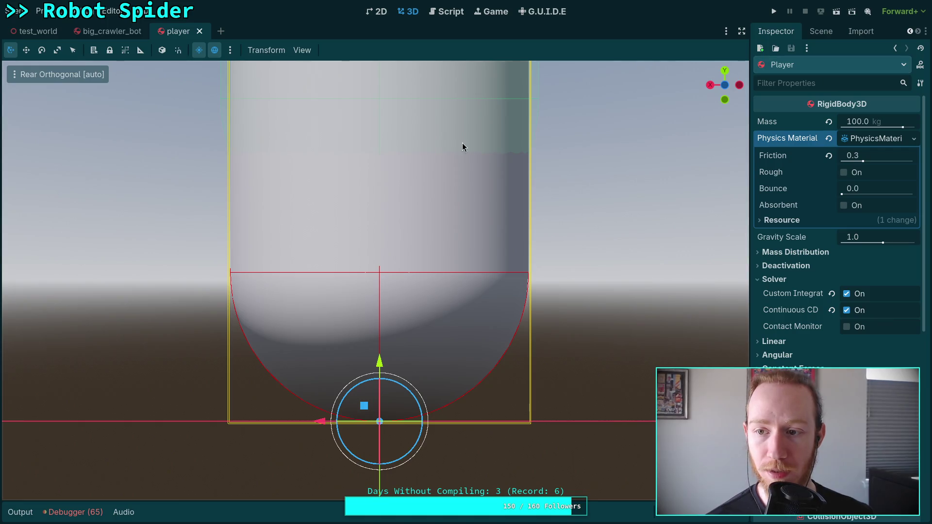
Step: Return to test_world and the script workspace, then quit to the Project List
click(32, 31)
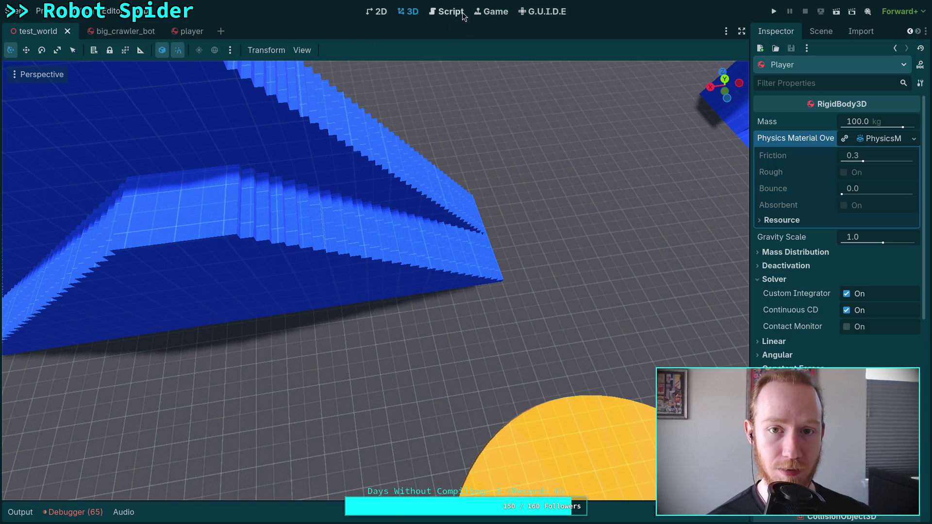
click(446, 11)
click(40, 10)
click(96, 154)
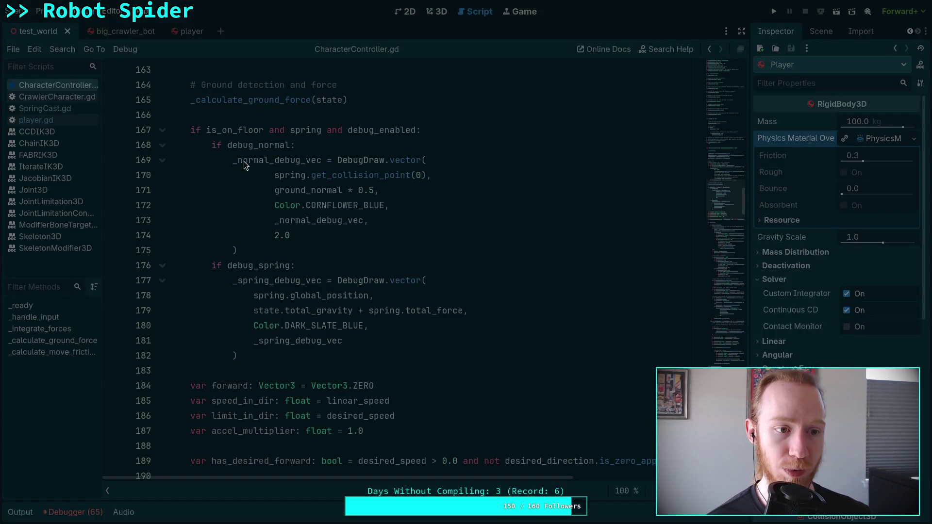